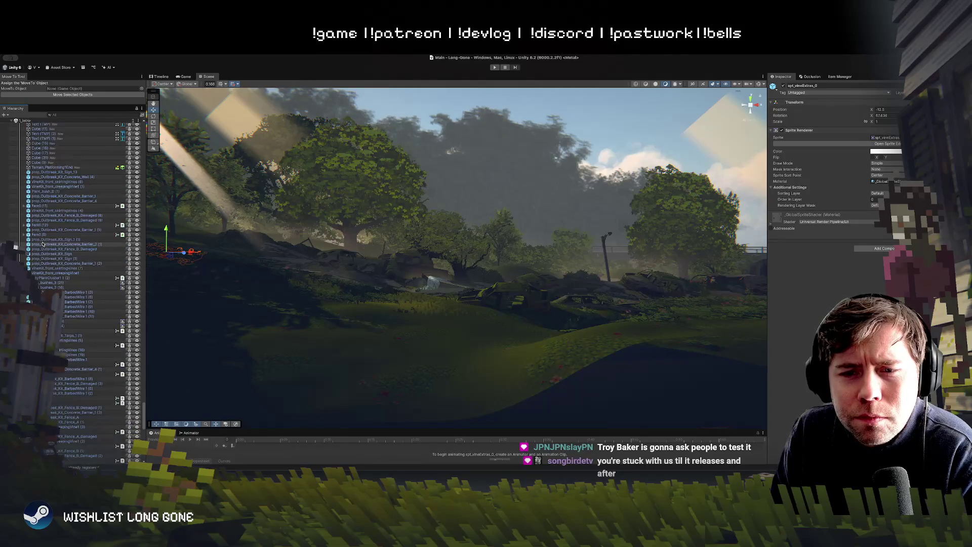
- Scroll the Hierarchy and inspect the community gate pillar object
scroll(43, 244, "down", 10)
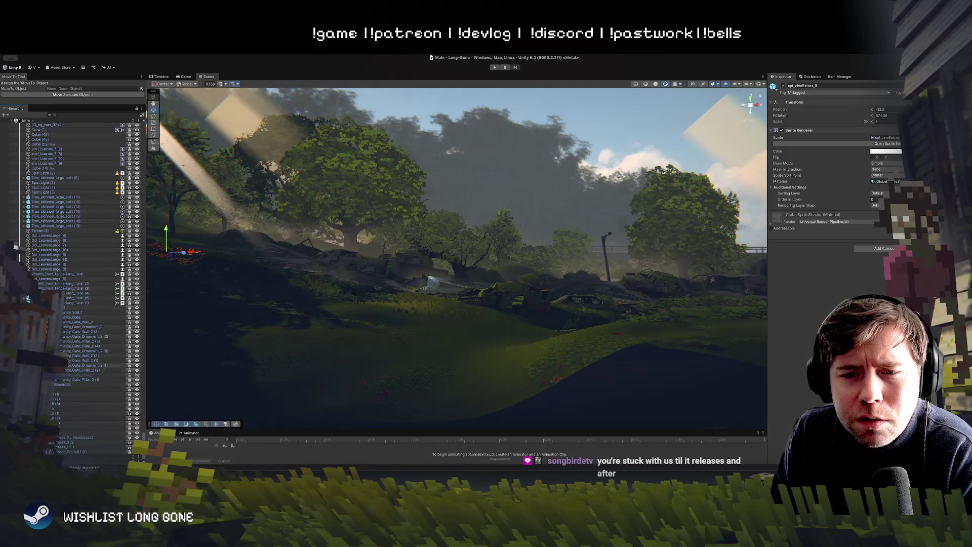
left_click(76, 374)
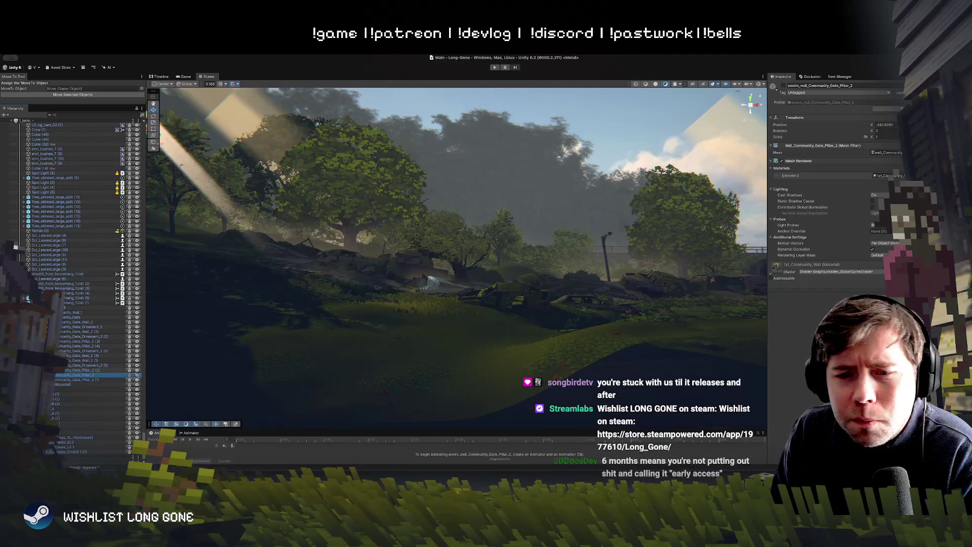
scroll(81, 294, "down", 15)
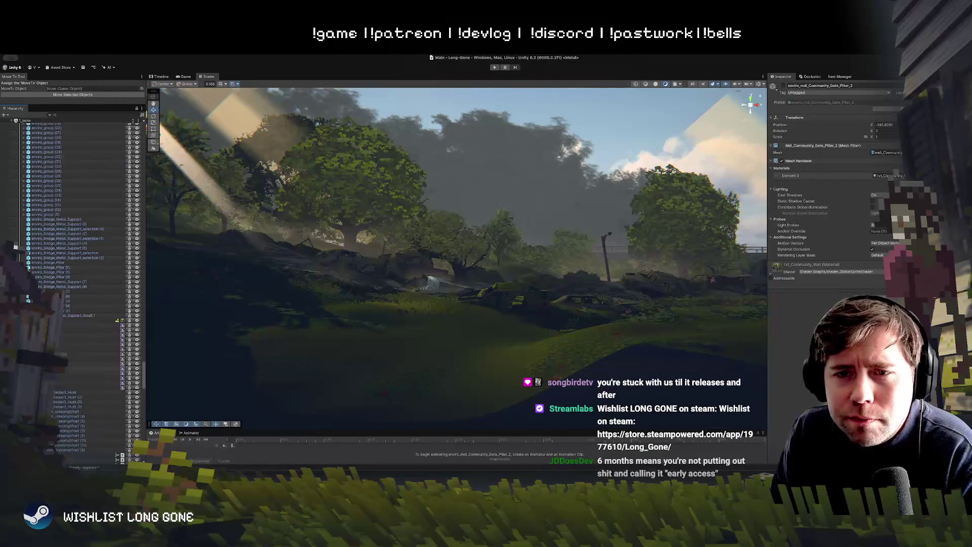
scroll(28, 299, "up", 15)
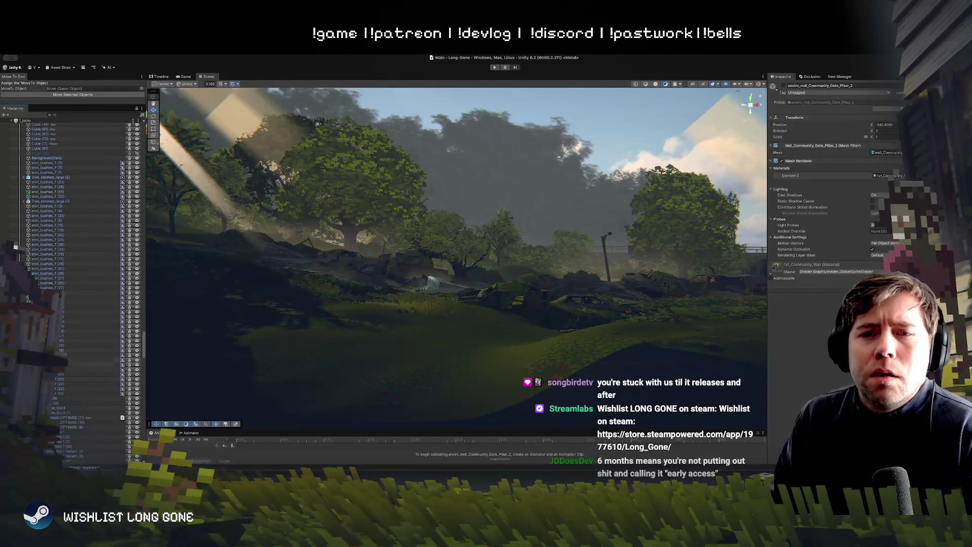
scroll(28, 299, "up", 15)
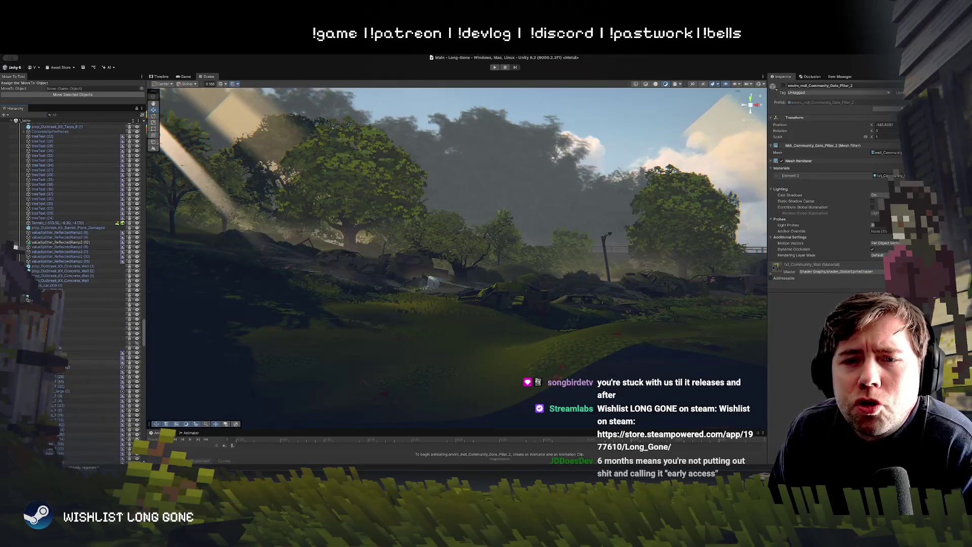
scroll(27, 298, "up", 10)
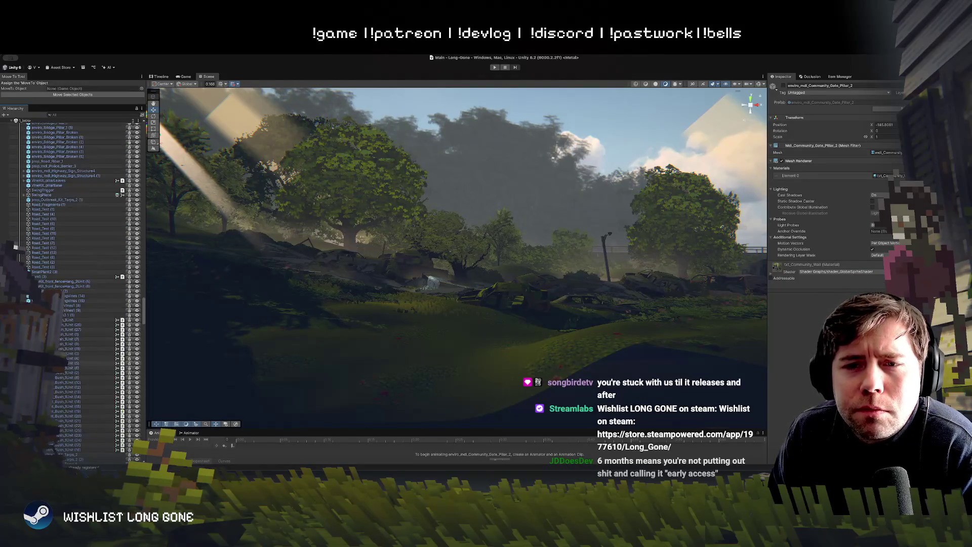
scroll(28, 299, "down", 15)
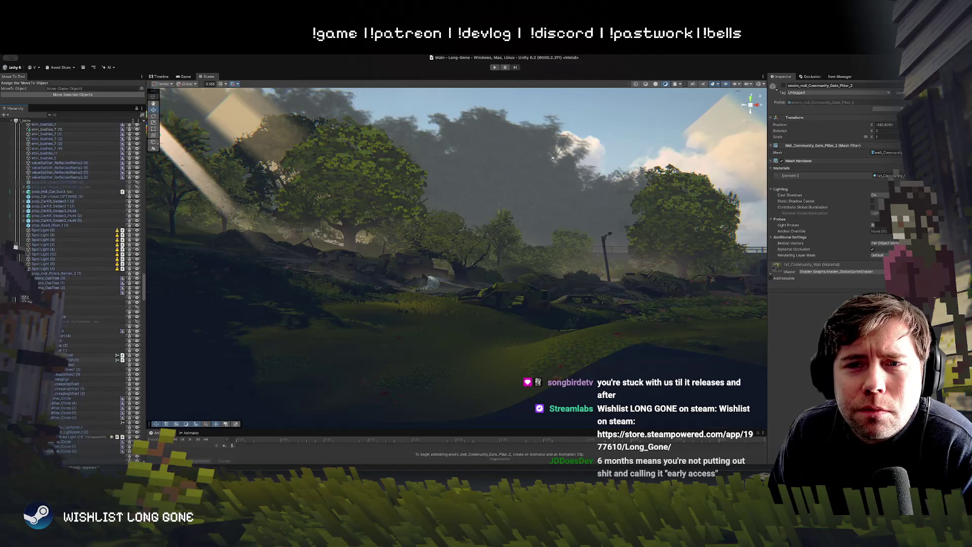
scroll(91, 339, "up", 3)
- Open and exit the prop_Car chassi_OPTIMISE (6) prefab, frame the pickup, and start Play mode
left_click(86, 219)
left_click(138, 220)
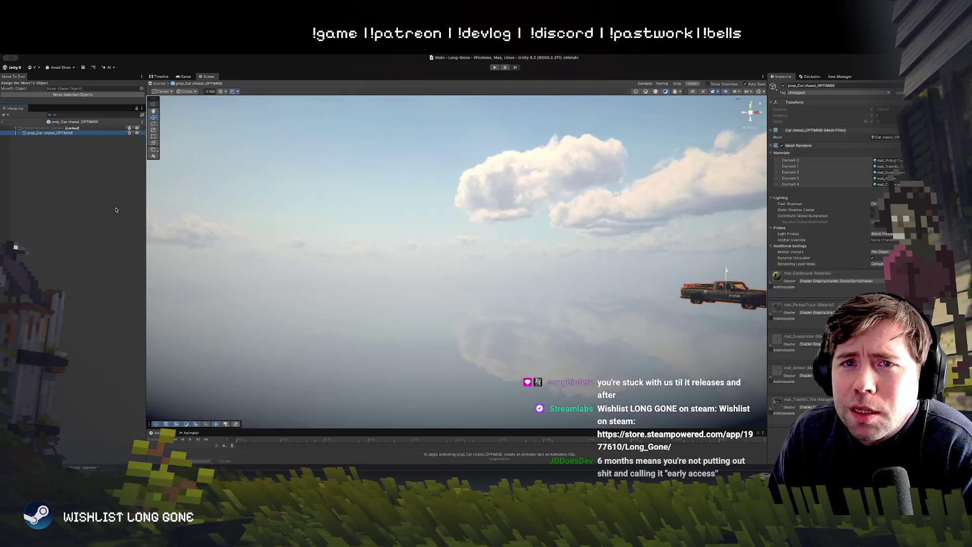
left_click(3, 121)
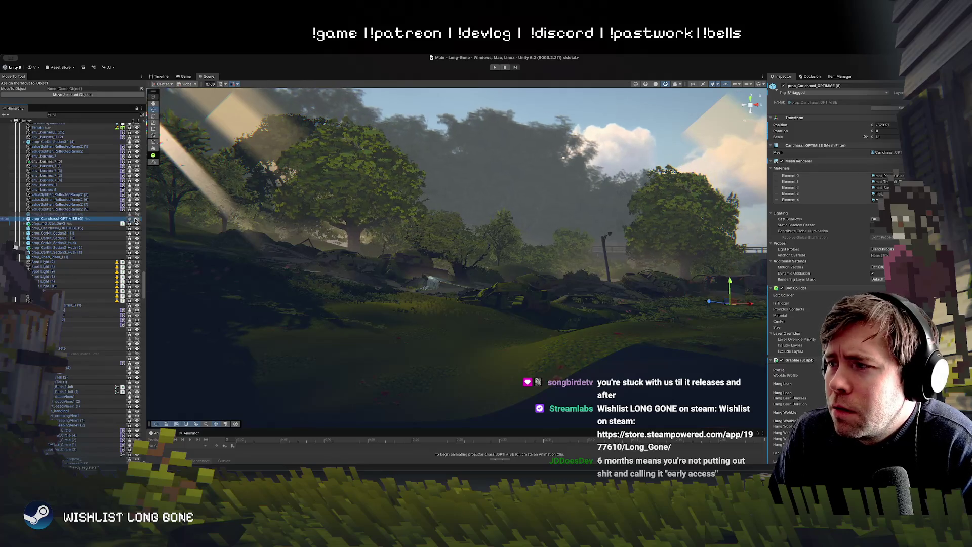
key("f")
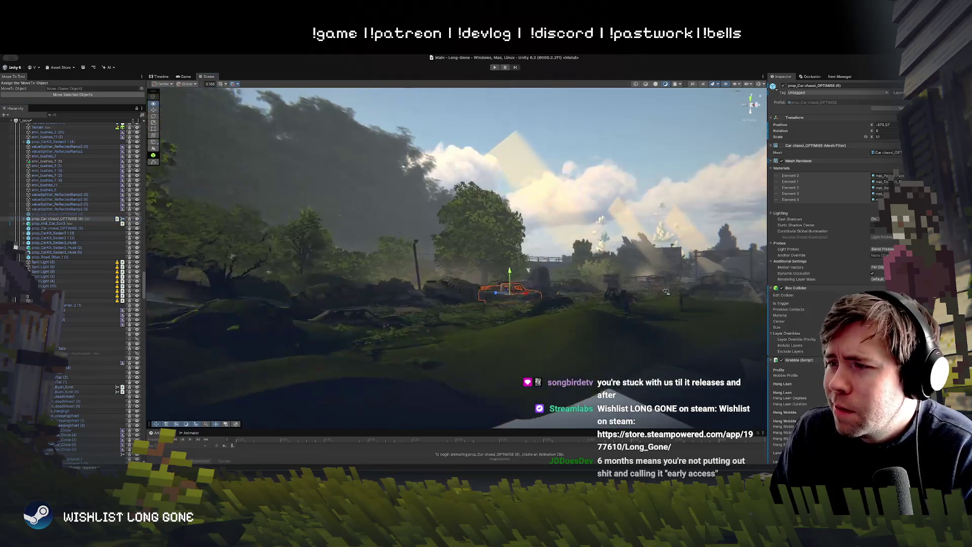
mouse_move(653, 305)
left_mouse_down()
mouse_move(651, 318)
mouse_move(483, 210)
left_mouse_up()
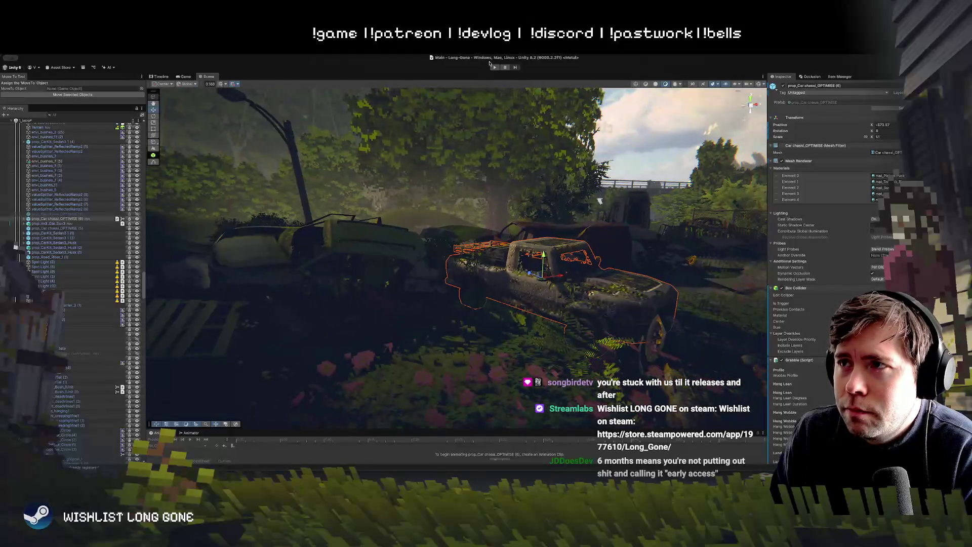
key("ctrl+p")
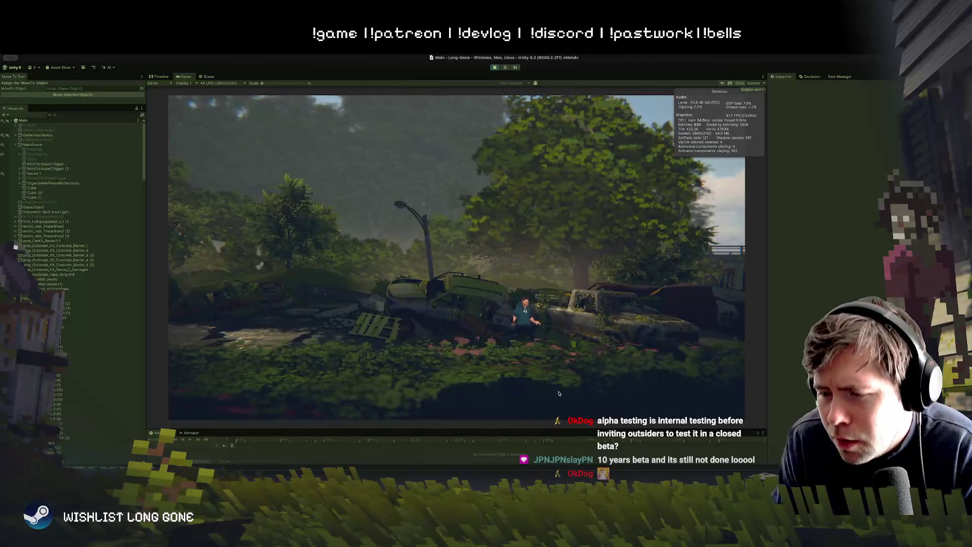
left_click(496, 67)
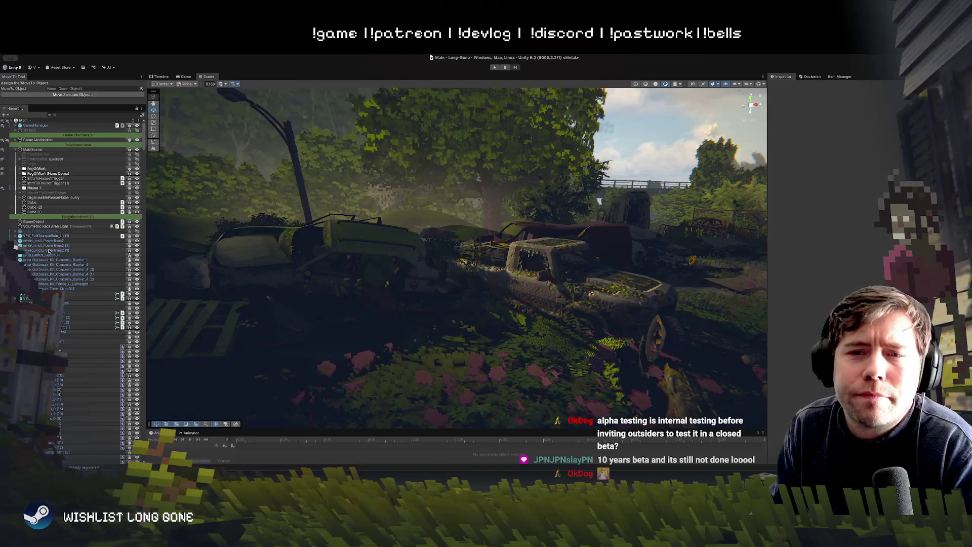
left_click(46, 226)
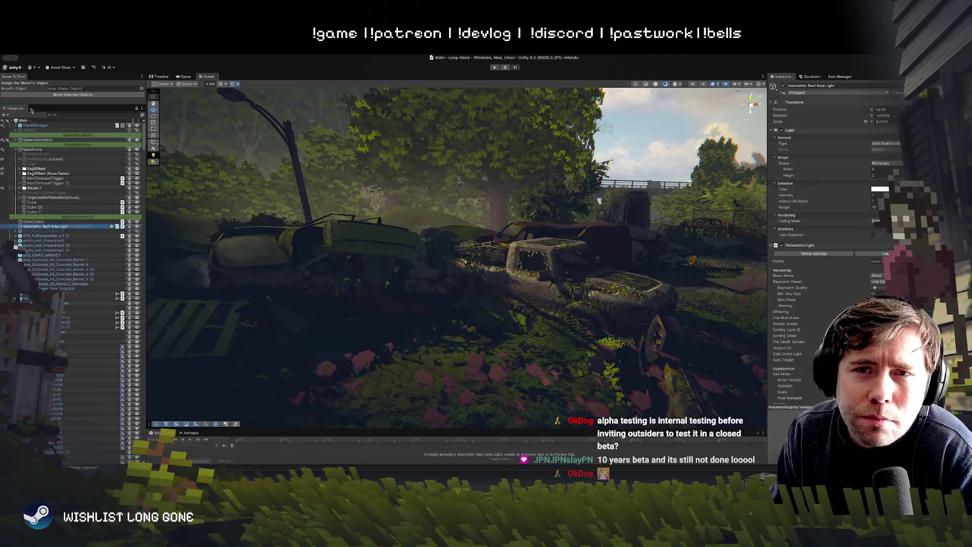
left_click(37, 131)
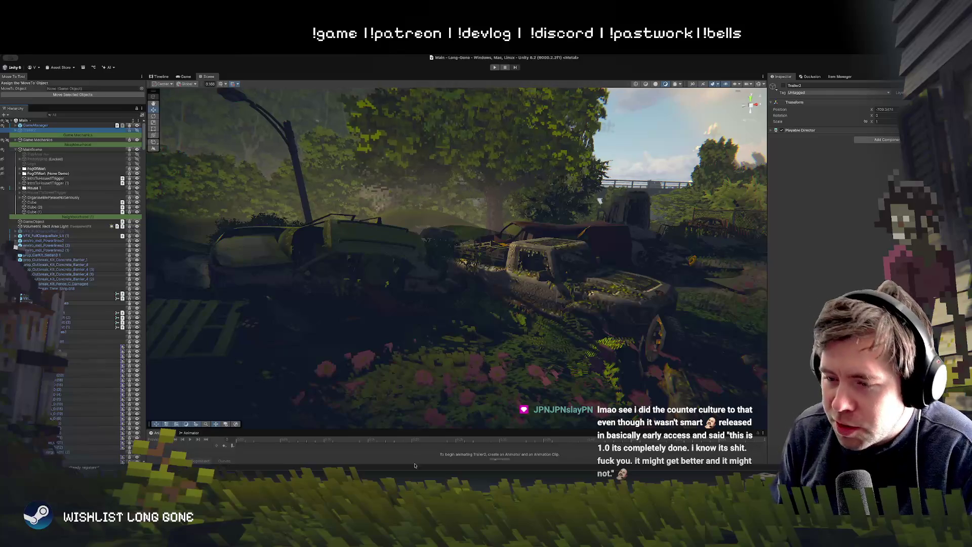
- Select LightingManager under GameManager and set its Active Preset to CrowLane
mouse_move(234, 131)
left_mouse_down()
mouse_move(484, 321)
mouse_move(455, 373)
left_mouse_up()
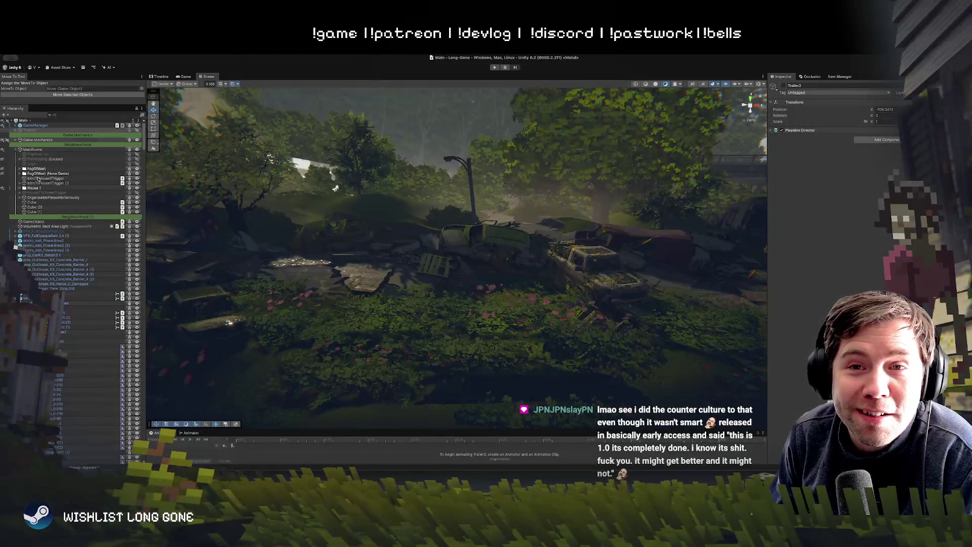
left_click(34, 221)
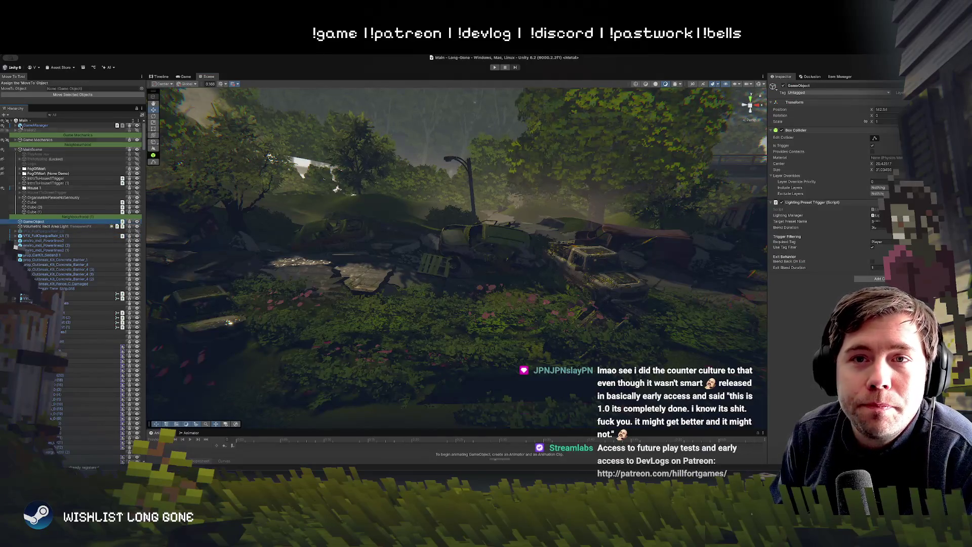
left_click(17, 125)
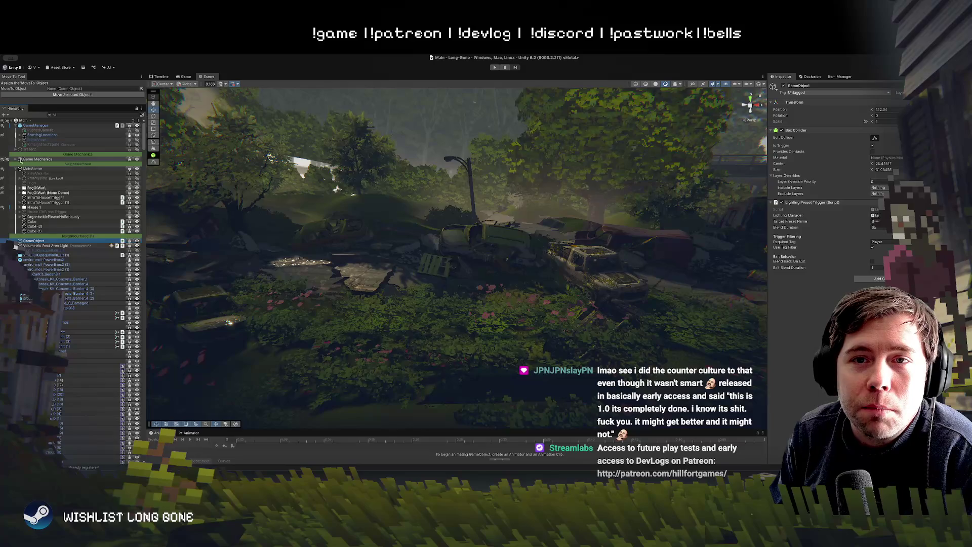
left_click(20, 159)
left_click(42, 164)
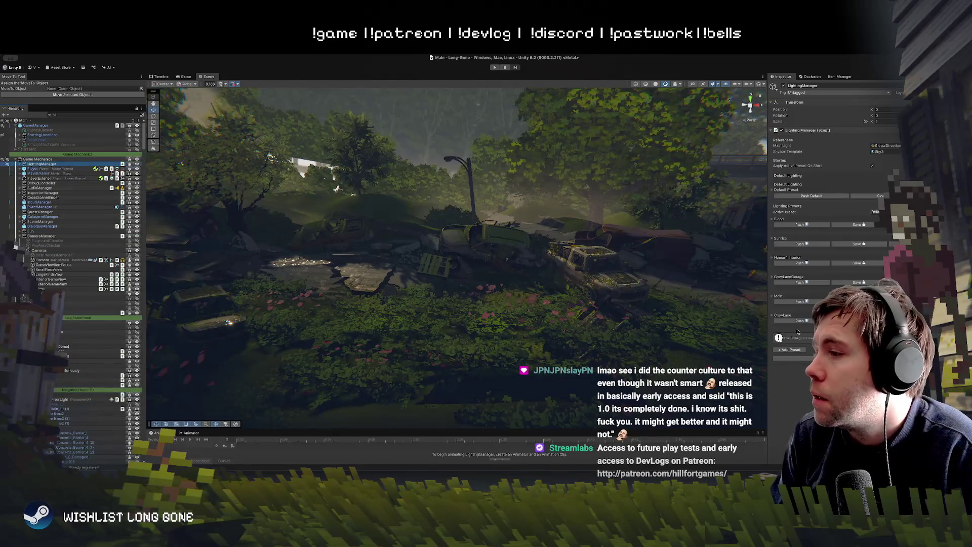
left_click(800, 320)
mouse_move(518, 253)
left_mouse_down()
mouse_move(490, 240)
mouse_move(488, 255)
left_mouse_up()
key("w")
left_click(488, 237)
key("e")
key("w")
key("e")
left_click_drag(500, 246, 500, 247)
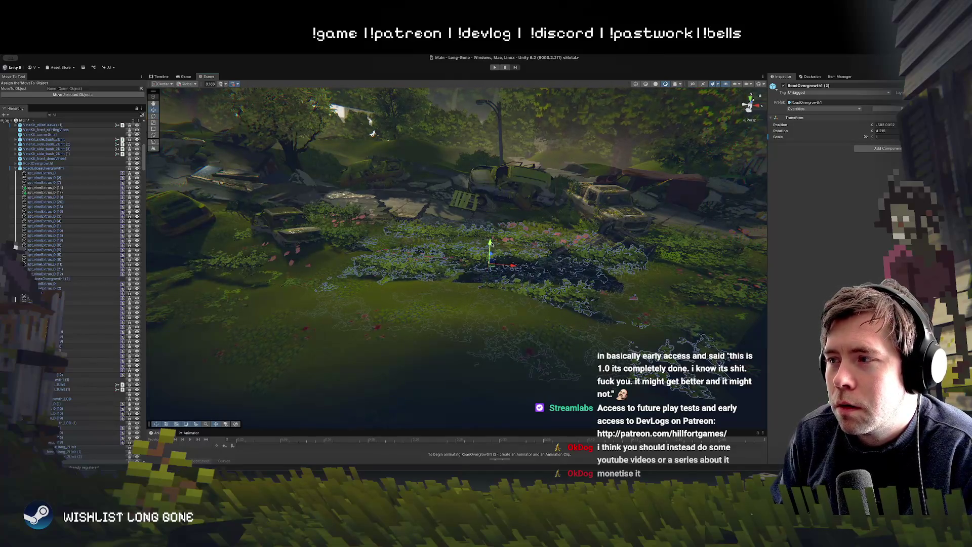
left_click(612, 255)
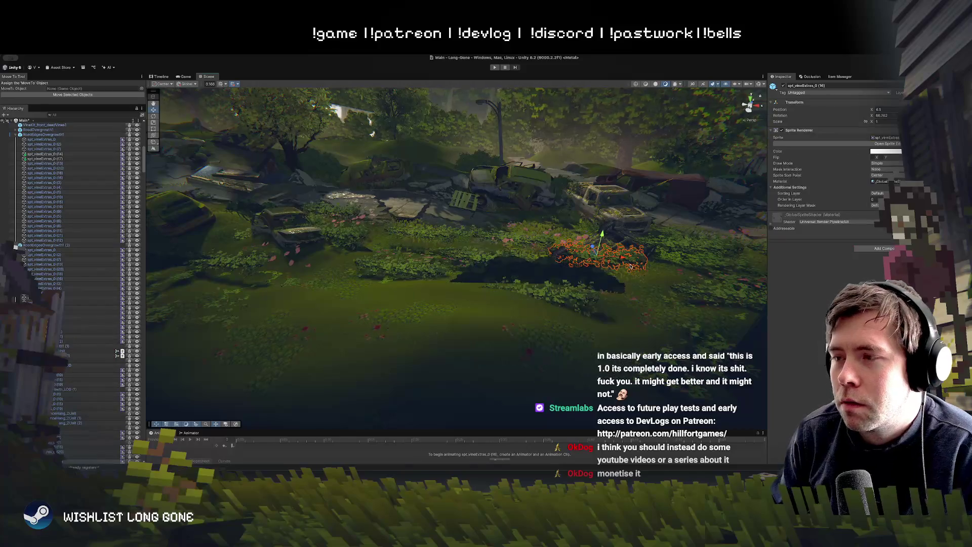
mouse_move(630, 266)
left_mouse_down()
mouse_move(617, 228)
mouse_move(562, 329)
left_mouse_up()
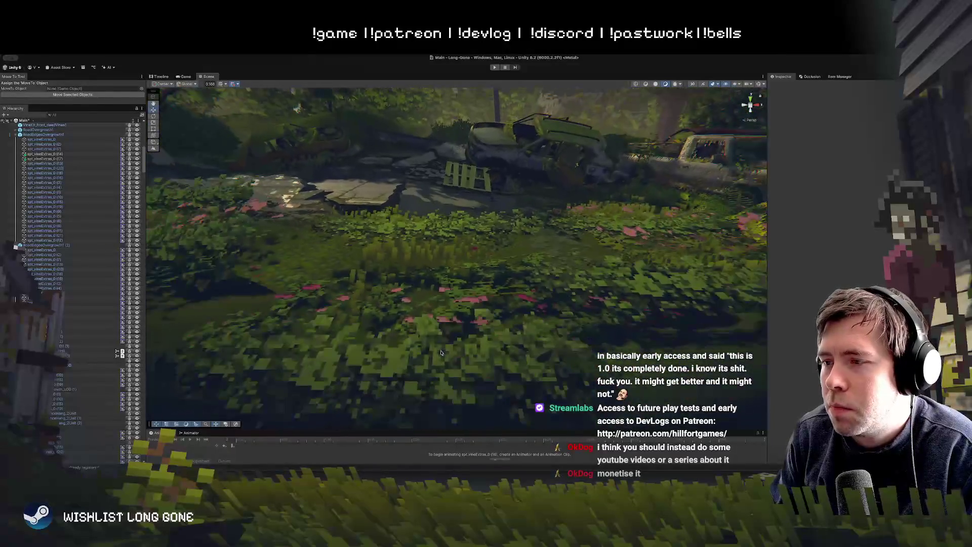
left_click(551, 351)
scroll(551, 351, "down", 5)
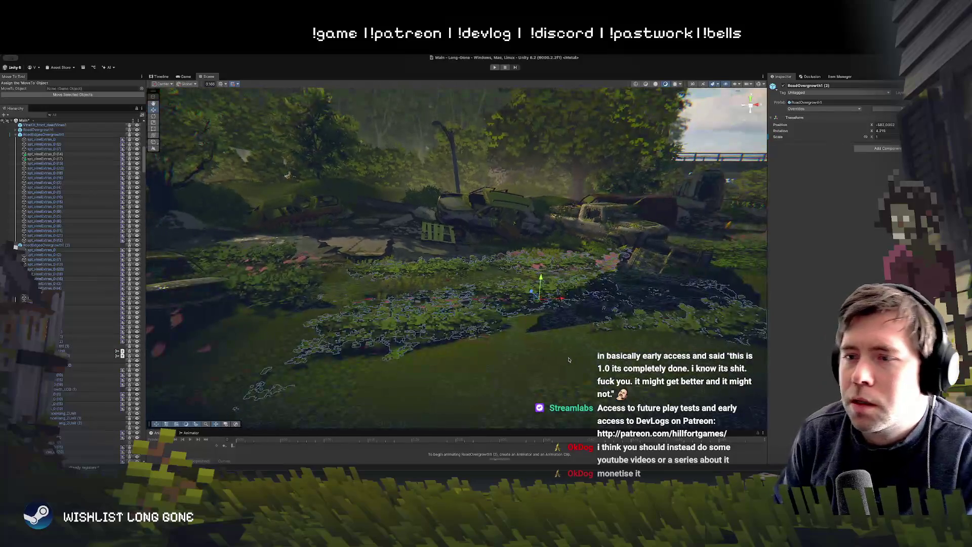
key("ctrl+z")
scroll(40, 216, "up", 10)
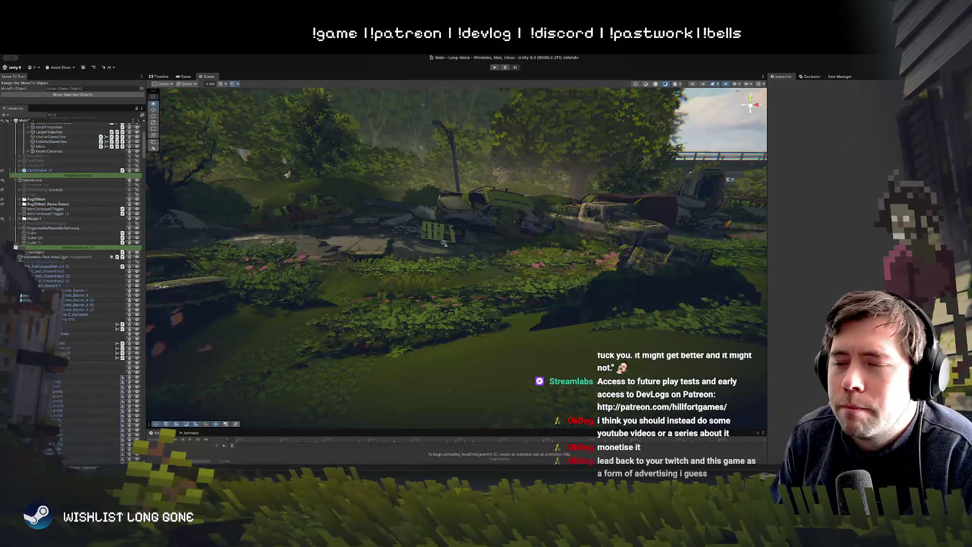
scroll(444, 243, "down", 5)
scroll(445, 240, "up", 5)
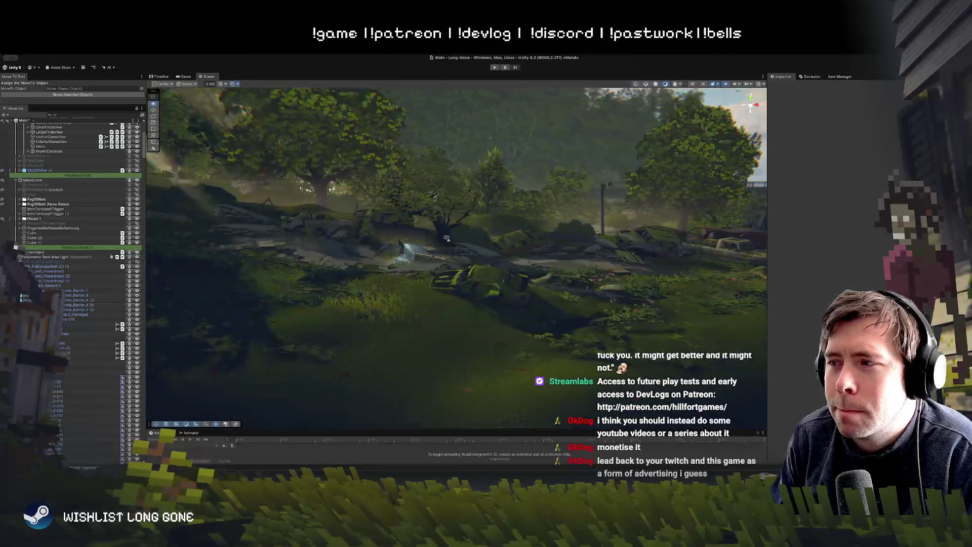
scroll(453, 236, "up", 5)
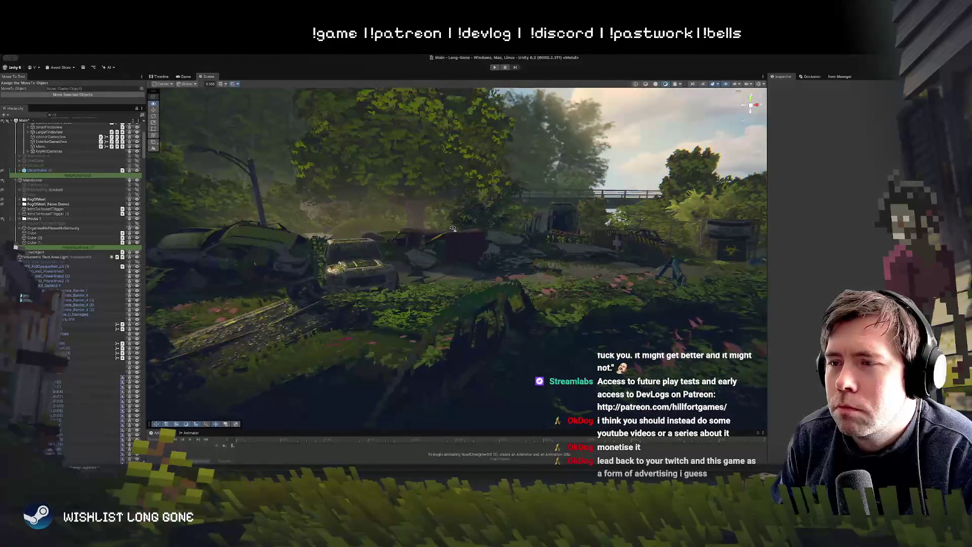
left_click_drag(453, 228, 446, 280)
scroll(445, 280, "down", 8)
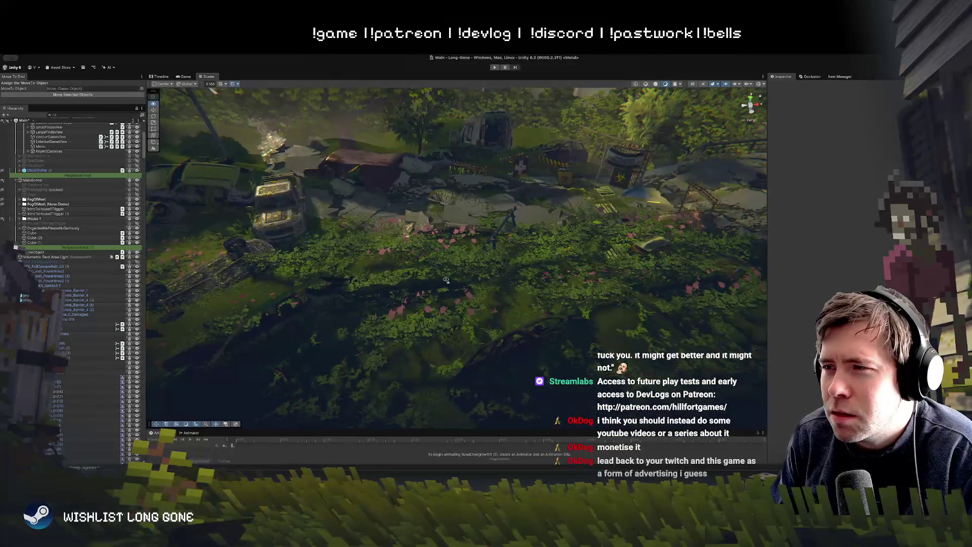
key("d")
key("a")
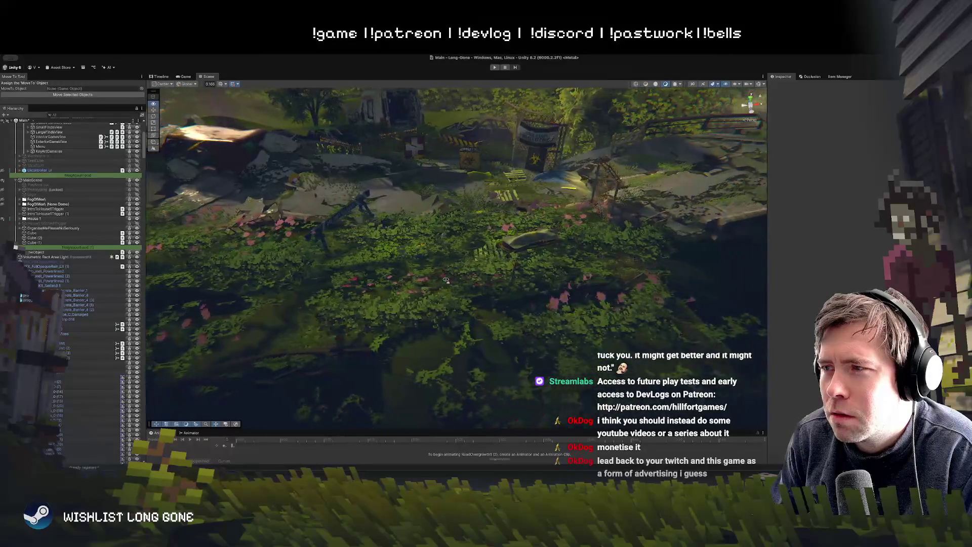
key("w")
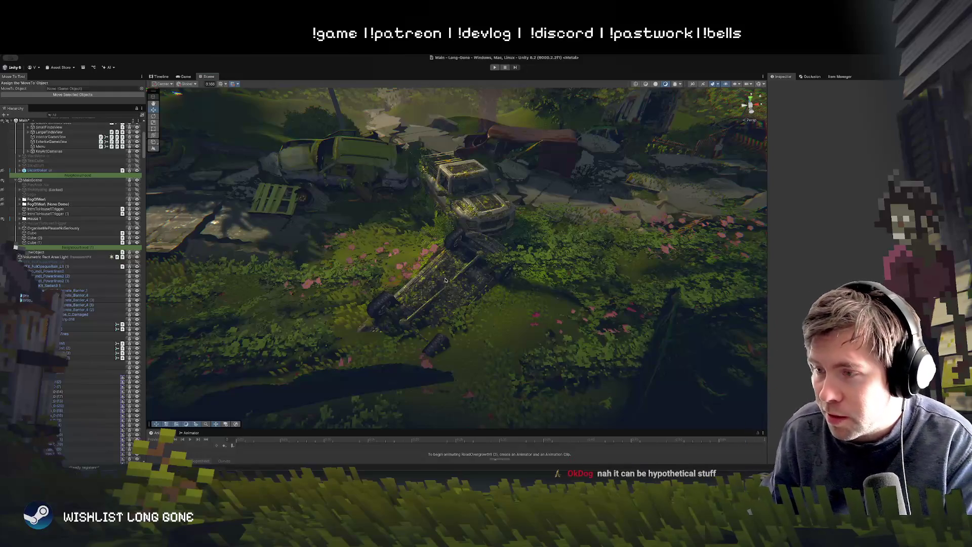
mouse_move(487, 271)
left_mouse_down()
mouse_move(502, 231)
mouse_move(482, 250)
mouse_move(440, 244)
mouse_move(441, 259)
mouse_move(435, 229)
left_mouse_up()
- Click through the vine decals by the cars until spt_vineExtras_0 (18) is selected
scroll(503, 231, "up", 10)
left_click(442, 237)
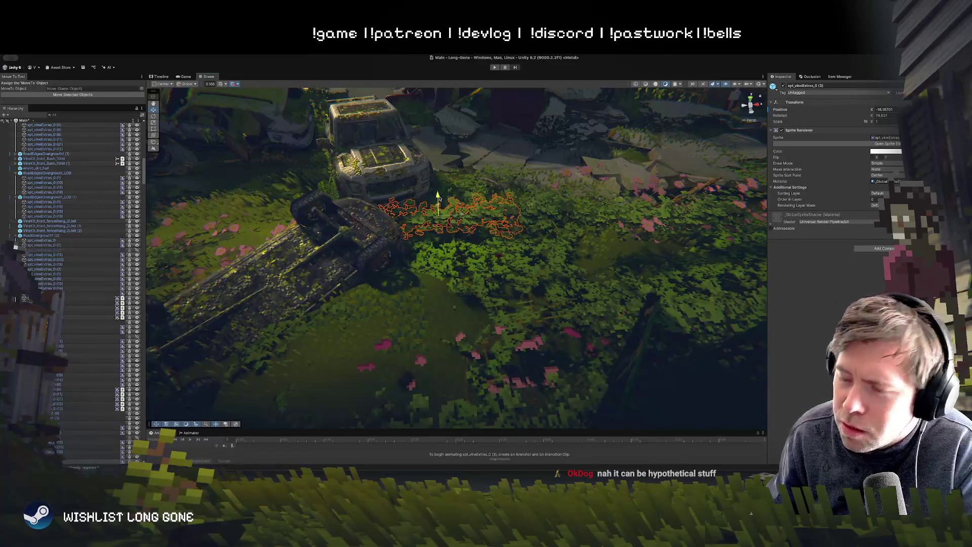
mouse_move(497, 255)
left_mouse_down()
mouse_move(632, 324)
mouse_move(452, 215)
mouse_move(481, 255)
mouse_move(468, 243)
mouse_move(435, 250)
left_mouse_up()
left_click(395, 251)
left_click(487, 261)
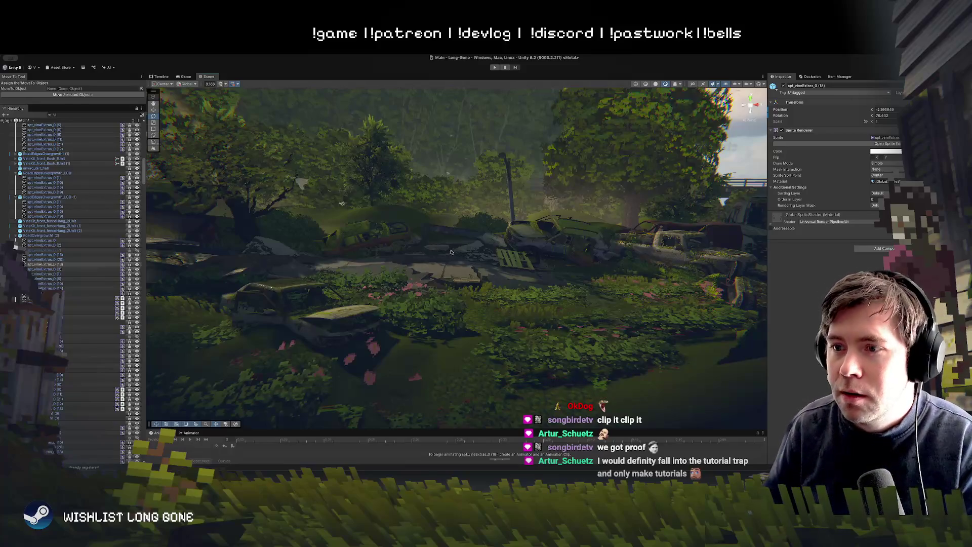
mouse_move(451, 251)
left_mouse_down()
mouse_move(458, 269)
mouse_move(372, 278)
left_mouse_up()
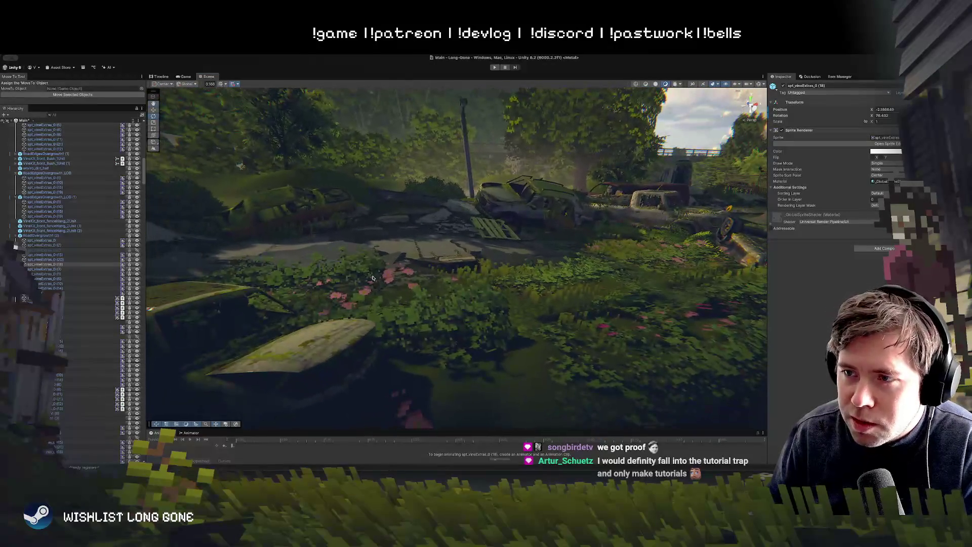
- Rotate vine decals spt_vineExtras_0 (7) and spt_vineExtras_0 (16) to new angles
left_click(318, 259)
left_click_drag(317, 260, 296, 259)
mouse_move(405, 285)
left_mouse_down()
mouse_move(395, 288)
mouse_move(429, 310)
mouse_move(355, 287)
mouse_move(325, 298)
mouse_move(350, 293)
left_mouse_up()
left_click(367, 287)
mouse_move(277, 270)
left_mouse_down()
mouse_move(253, 286)
mouse_move(438, 343)
mouse_move(323, 289)
mouse_move(377, 297)
left_mouse_up()
key("e")
- Nudge the smaller vine decal beside the car into place
left_click(381, 294)
left_click(326, 262)
left_click_drag(277, 246, 323, 264)
key("e")
mouse_move(352, 224)
left_mouse_down()
mouse_move(346, 300)
mouse_move(354, 304)
left_mouse_up()
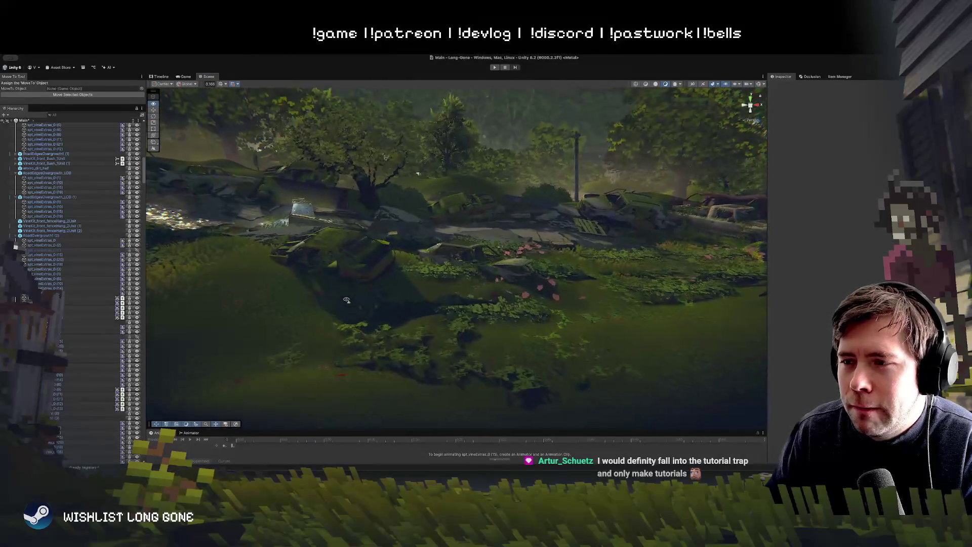
left_click(459, 328)
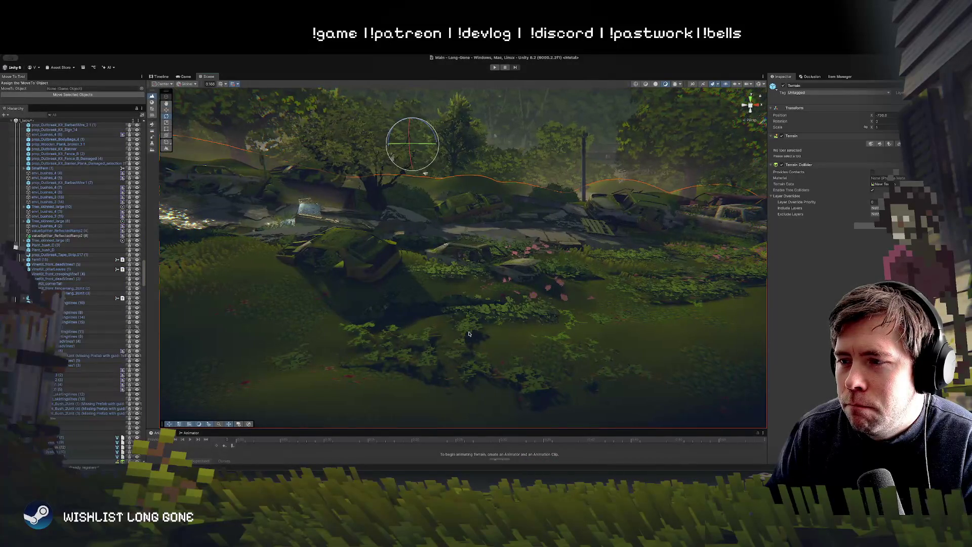
- Move vine decal spt_vineExtras_0 (5) to the middle of the road
left_click(363, 310)
key("w")
mouse_move(363, 311)
left_mouse_down()
mouse_move(486, 258)
mouse_move(494, 244)
left_mouse_up()
key("e")
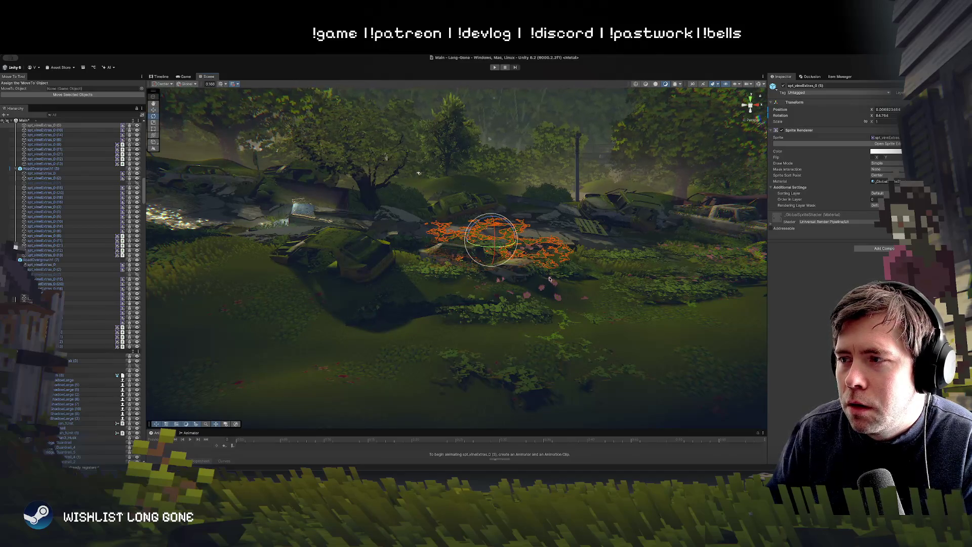
- Shift the road overgrowth patch RoadOvergrowth1 (3) to the right across the road
left_click(556, 284)
mouse_move(556, 284)
left_mouse_down()
mouse_move(578, 289)
mouse_move(516, 258)
left_mouse_up()
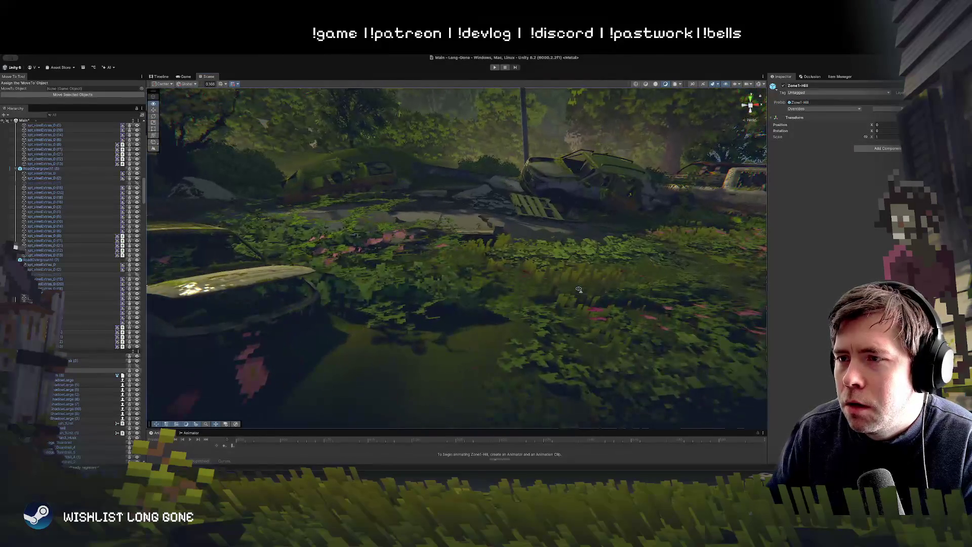
left_click(403, 213)
left_click_drag(359, 245, 345, 292)
key("w")
mouse_move(340, 252)
left_mouse_down()
mouse_move(436, 243)
mouse_move(336, 217)
mouse_move(622, 272)
mouse_move(608, 262)
left_mouse_up()
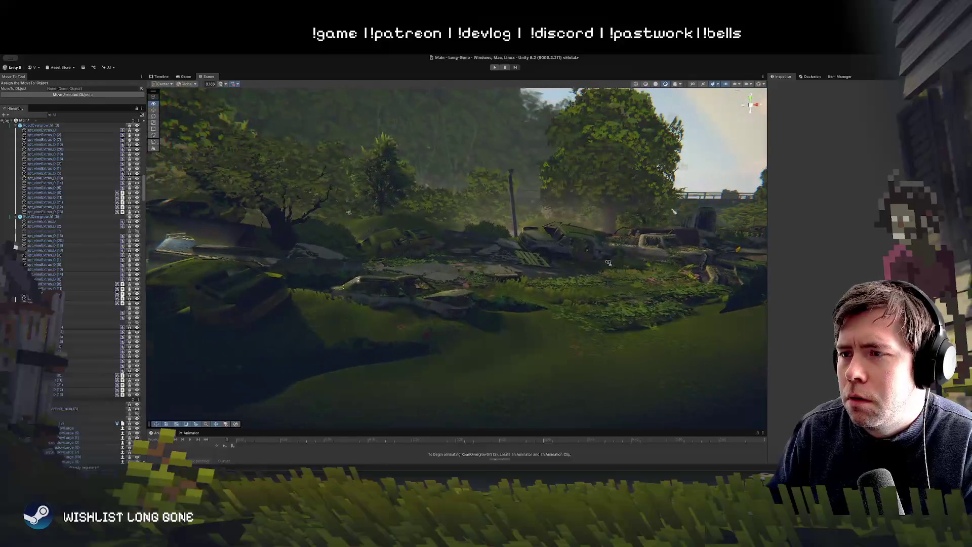
key("w")
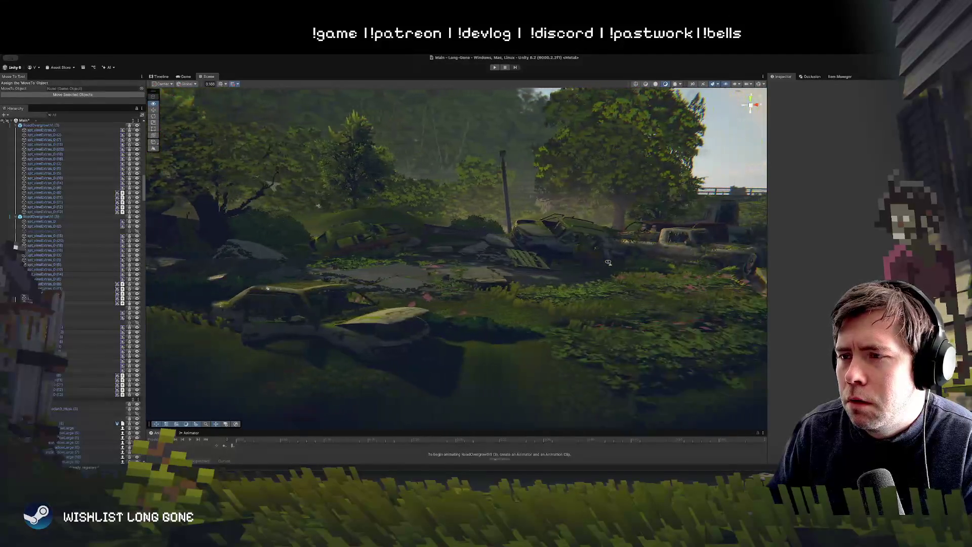
key("d")
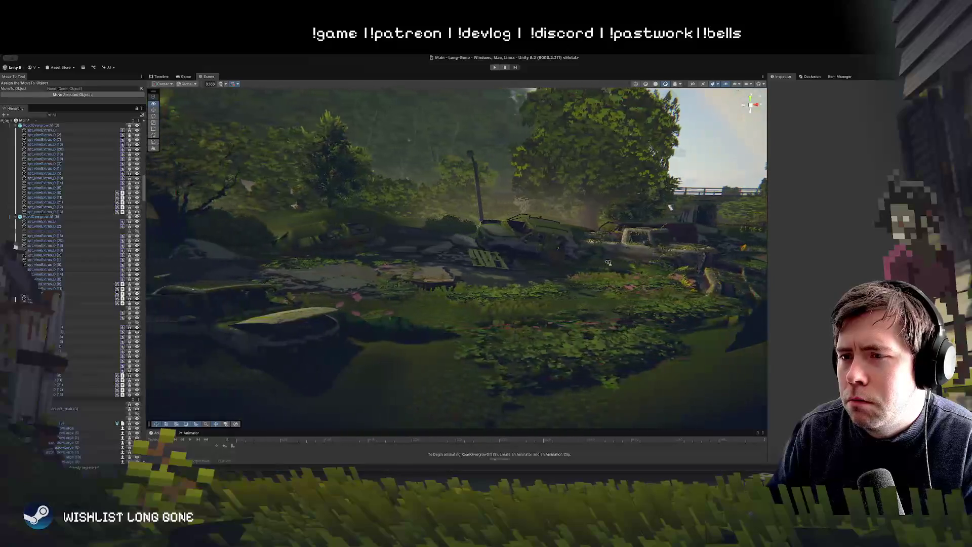
key("w")
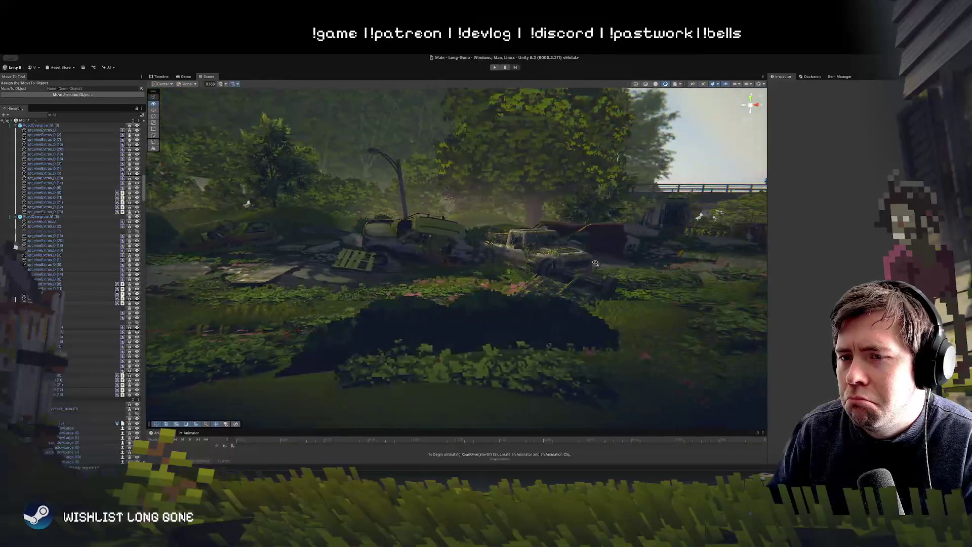
key("w")
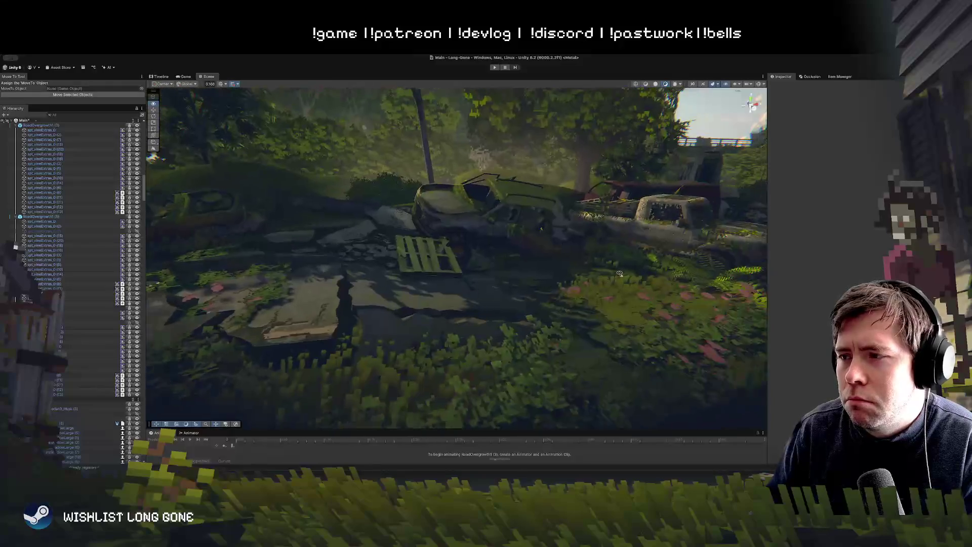
key("s")
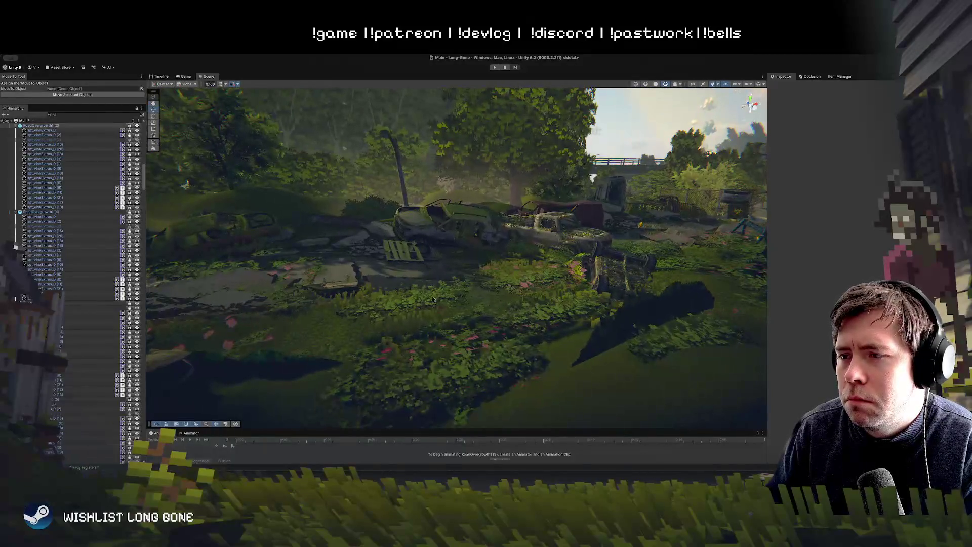
left_click(432, 300)
left_click(433, 297)
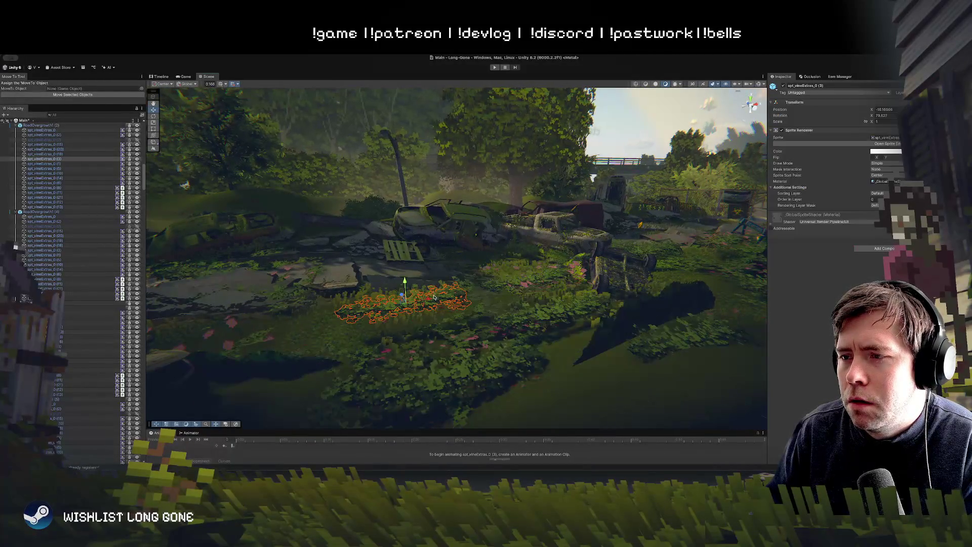
left_click(494, 304)
left_click(517, 276)
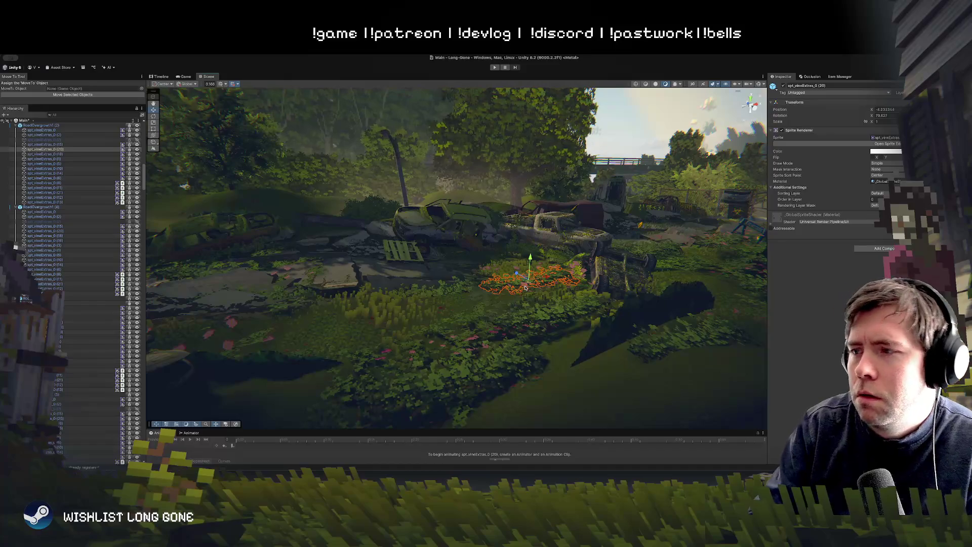
left_click(523, 304)
mouse_move(523, 304)
left_mouse_down()
mouse_move(517, 329)
mouse_move(519, 292)
mouse_move(404, 297)
mouse_move(536, 304)
left_mouse_up()
key("w")
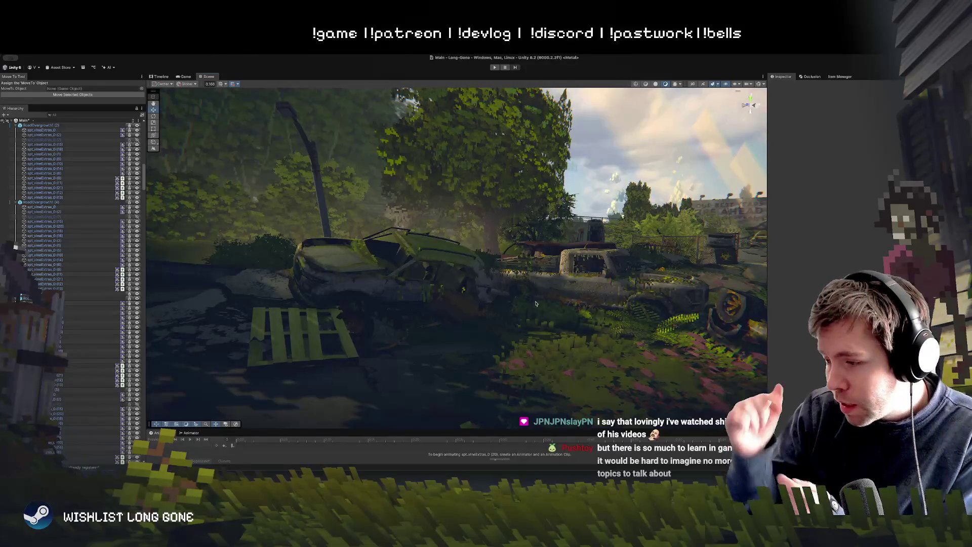
mouse_move(536, 303)
left_mouse_down()
mouse_move(503, 303)
mouse_move(480, 318)
left_mouse_up()
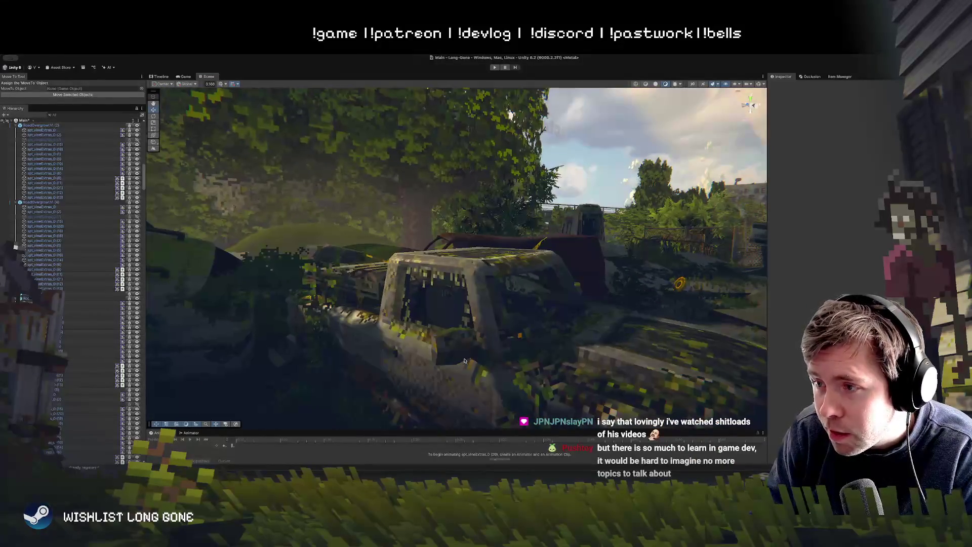
- Select the rusted car chassis prop, switch handles to Local, and orbit and zoom around it
left_click(482, 320)
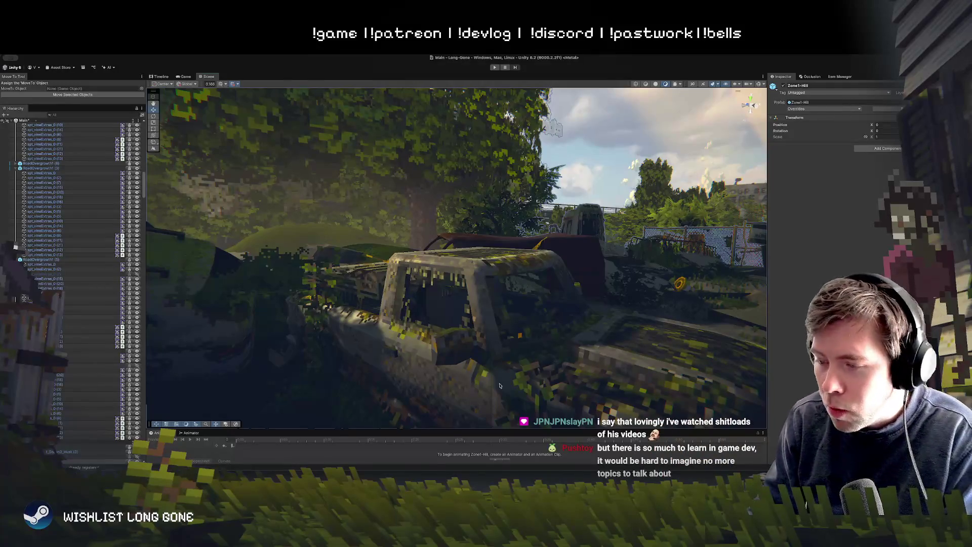
left_click(444, 396)
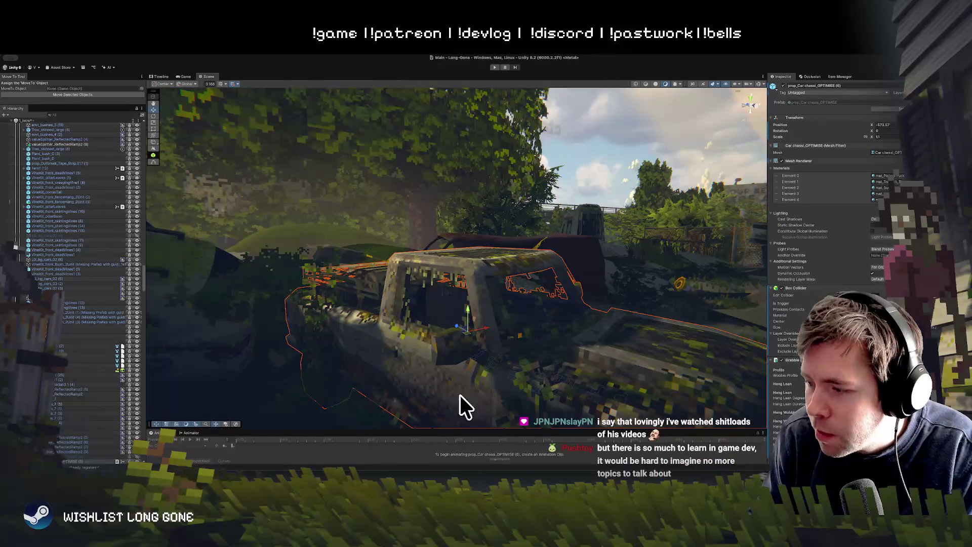
key("x")
left_click_drag(452, 377, 460, 375)
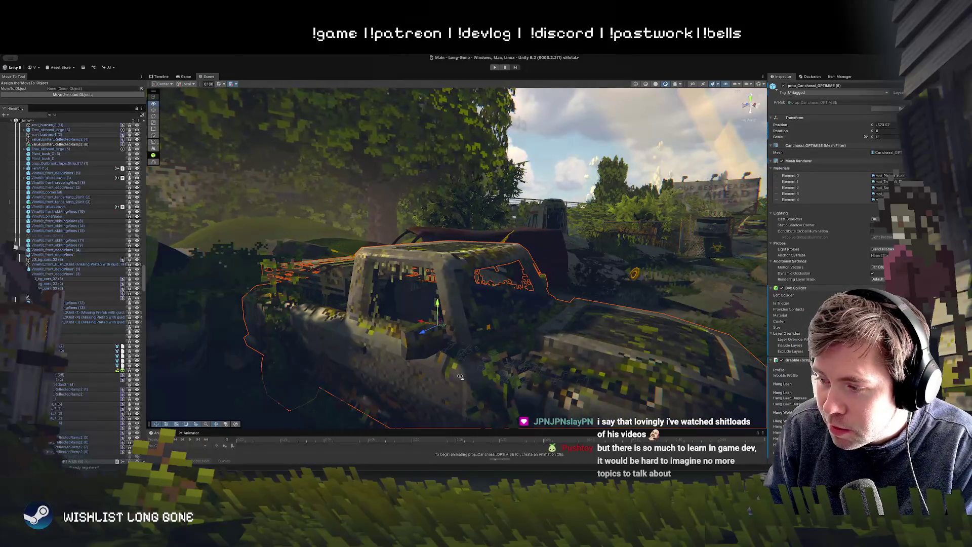
scroll(460, 376, "down", 5)
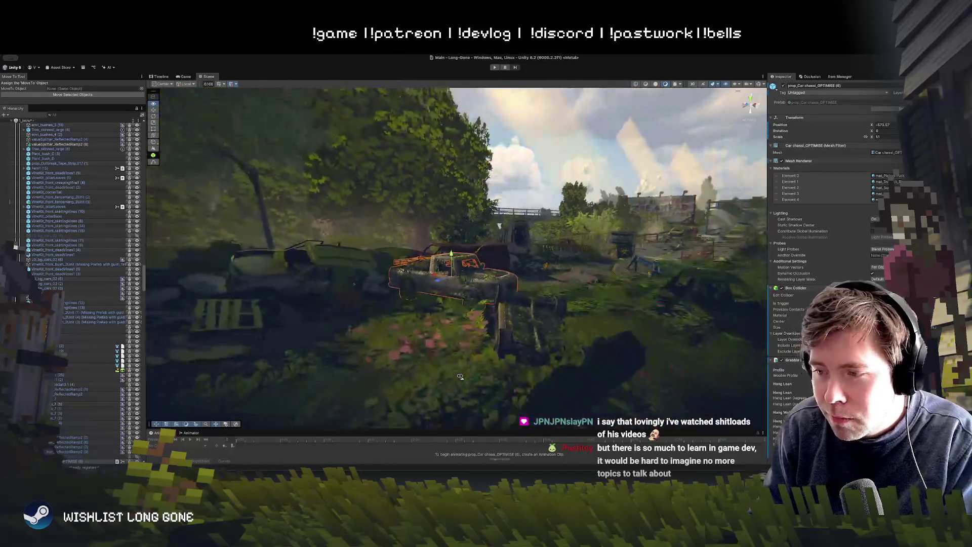
scroll(459, 376, "up", 5)
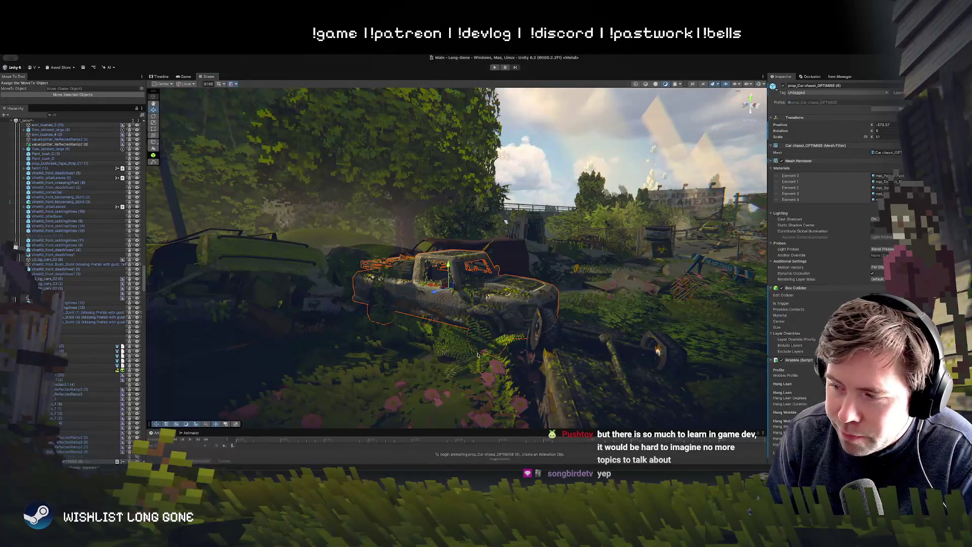
scroll(477, 354, "down", 5)
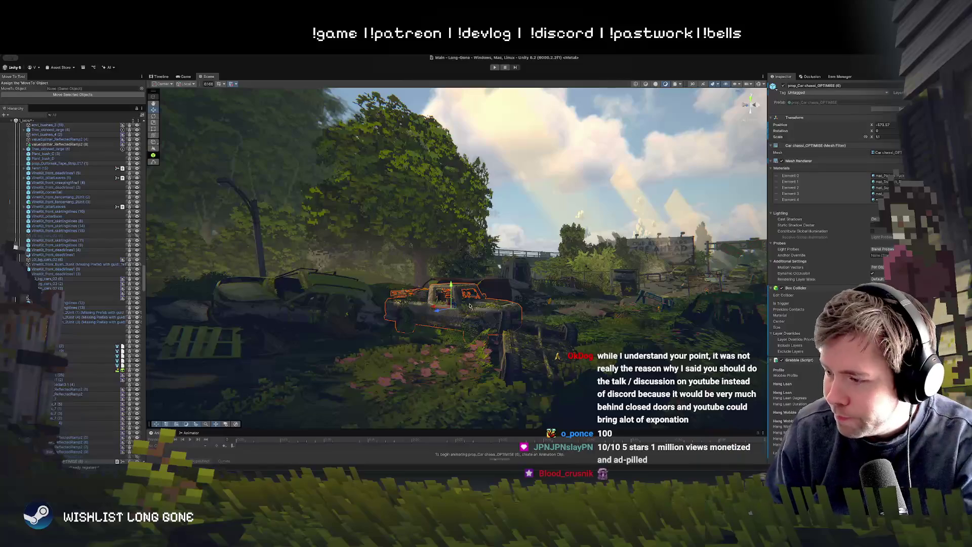
left_click_drag(470, 331, 468, 350)
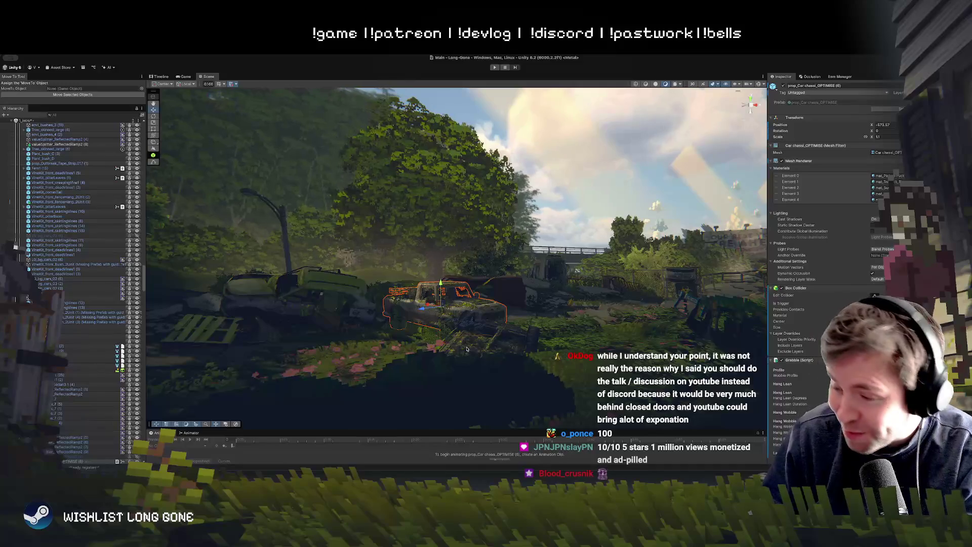
right_click(467, 348)
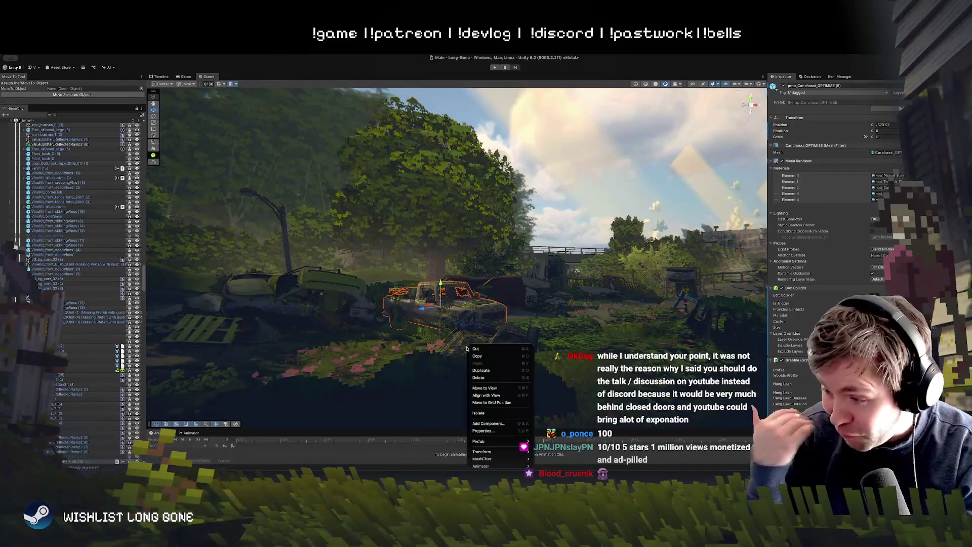
left_click_drag(456, 306, 439, 332)
key("s")
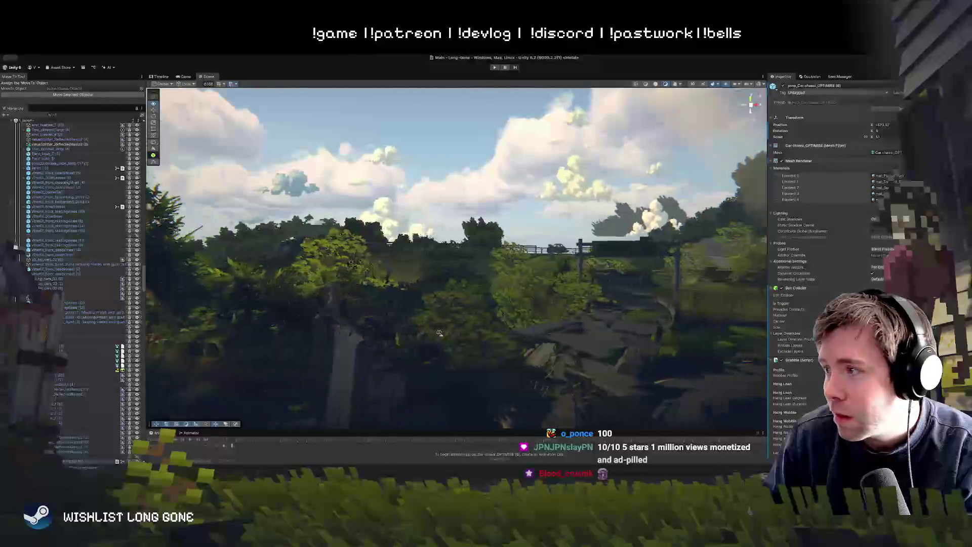
key("w")
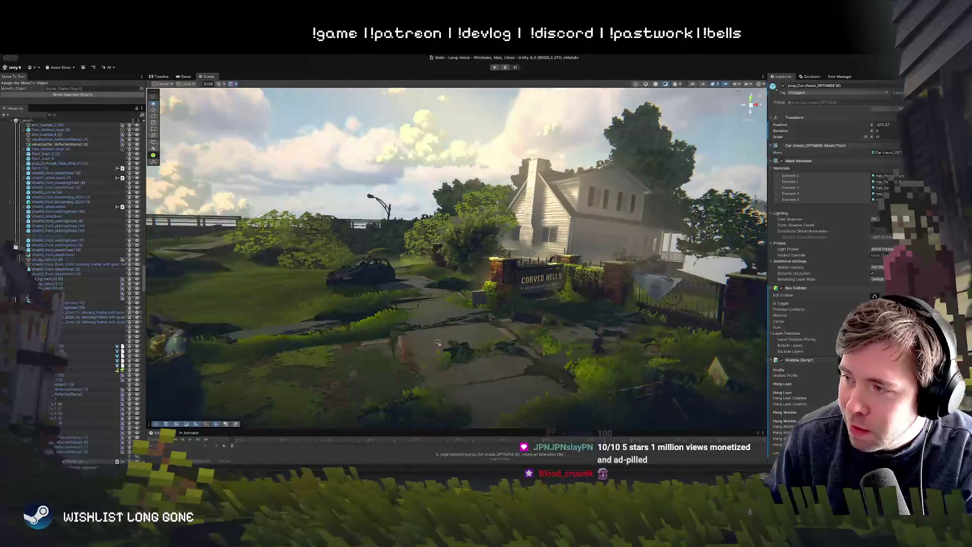
key("s")
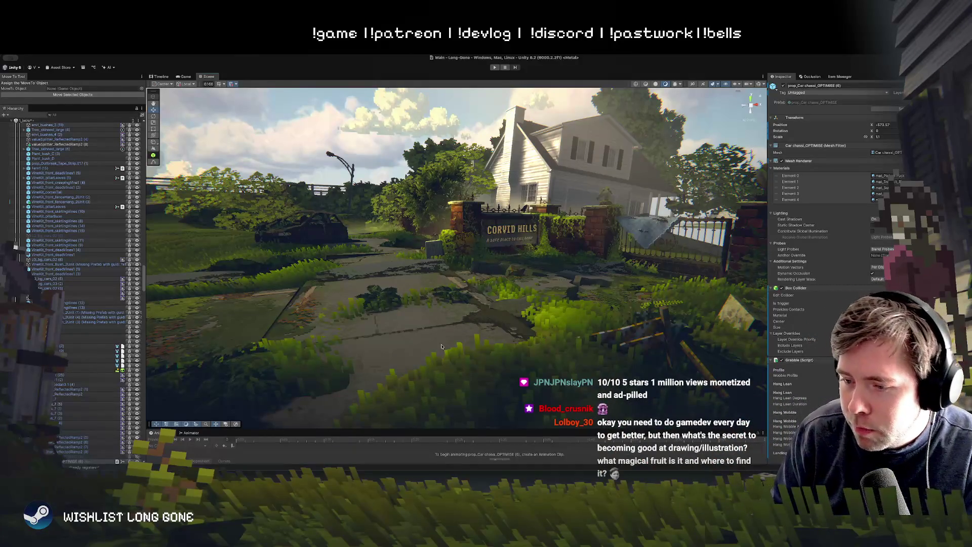
mouse_move(465, 365)
left_mouse_down()
mouse_move(427, 358)
mouse_move(427, 347)
mouse_move(441, 373)
mouse_move(434, 361)
mouse_move(453, 332)
mouse_move(472, 342)
mouse_move(471, 317)
left_mouse_up()
left_click(456, 345)
- Rotate RoadOvergrowth1 (7) slightly about Y and shift it a little along X
left_click(453, 333)
key("e")
left_click_drag(420, 254, 423, 251)
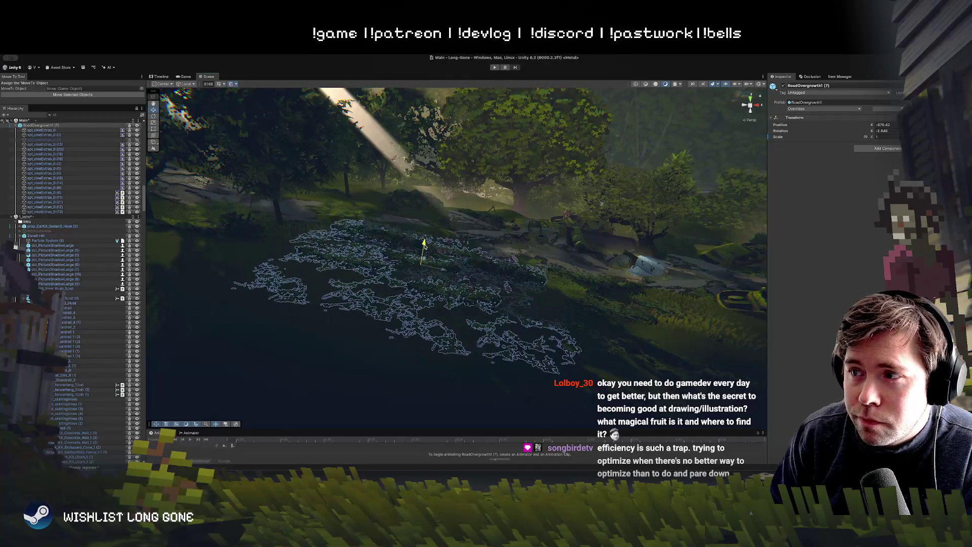
scroll(489, 282, "up", 3)
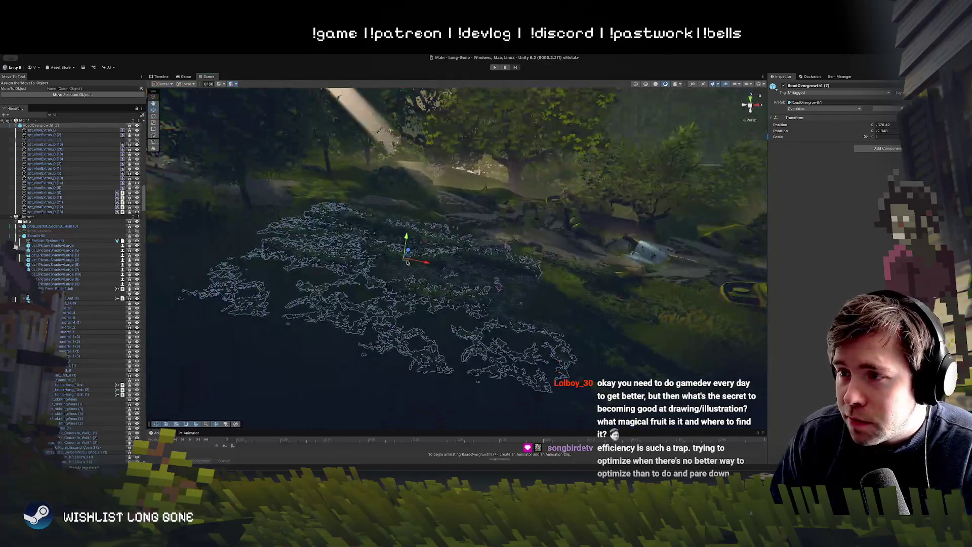
mouse_move(408, 255)
left_mouse_down()
mouse_move(527, 262)
mouse_move(458, 235)
mouse_move(395, 235)
mouse_move(397, 245)
left_mouse_up()
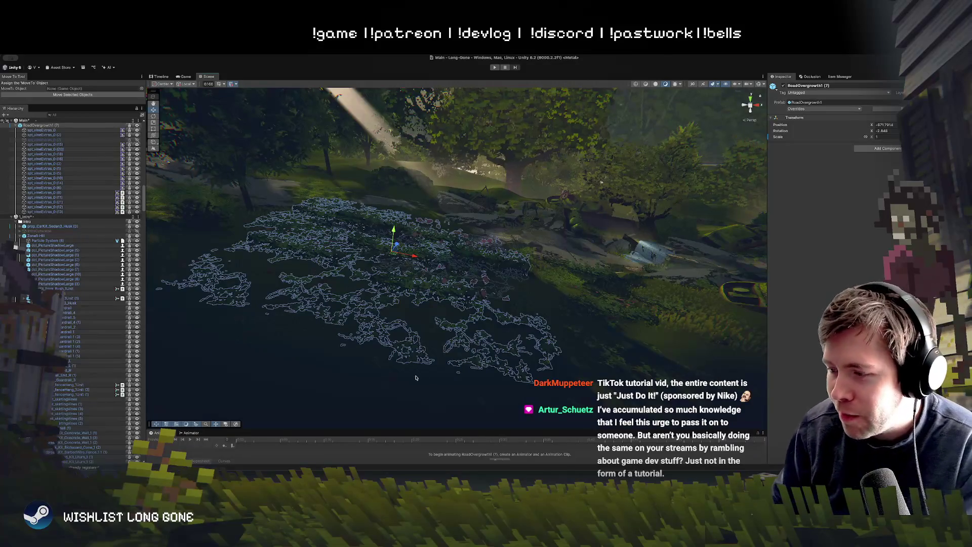
key("w")
key("s")
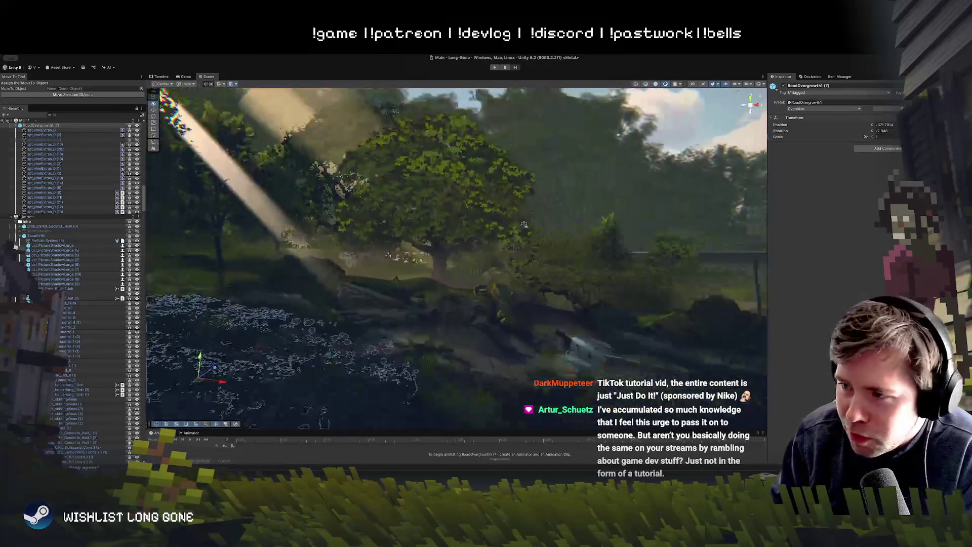
key("a")
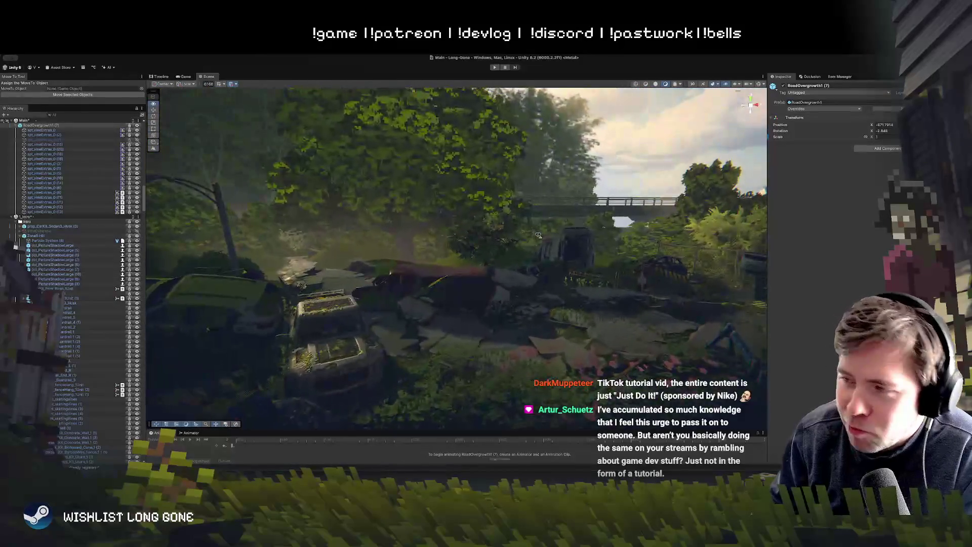
key("w")
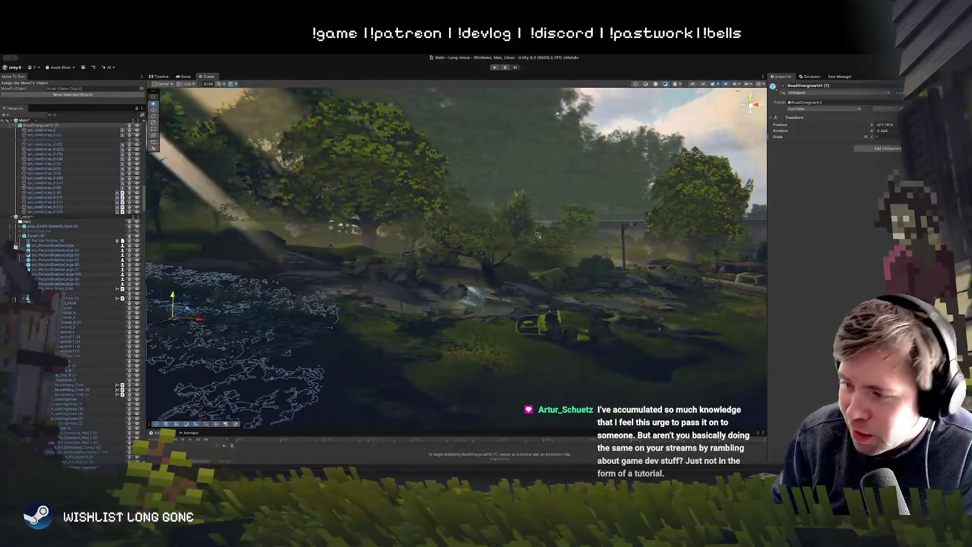
key("w")
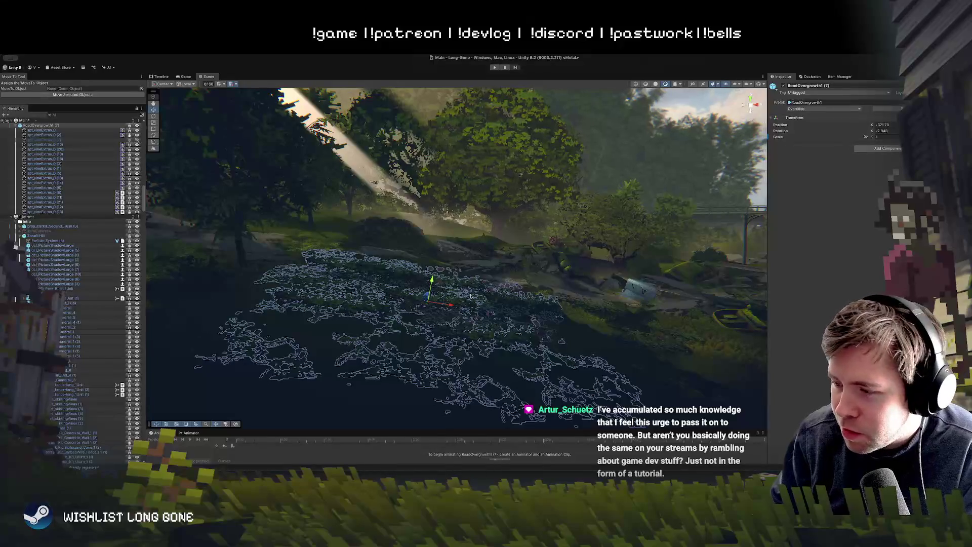
key("w")
key("s")
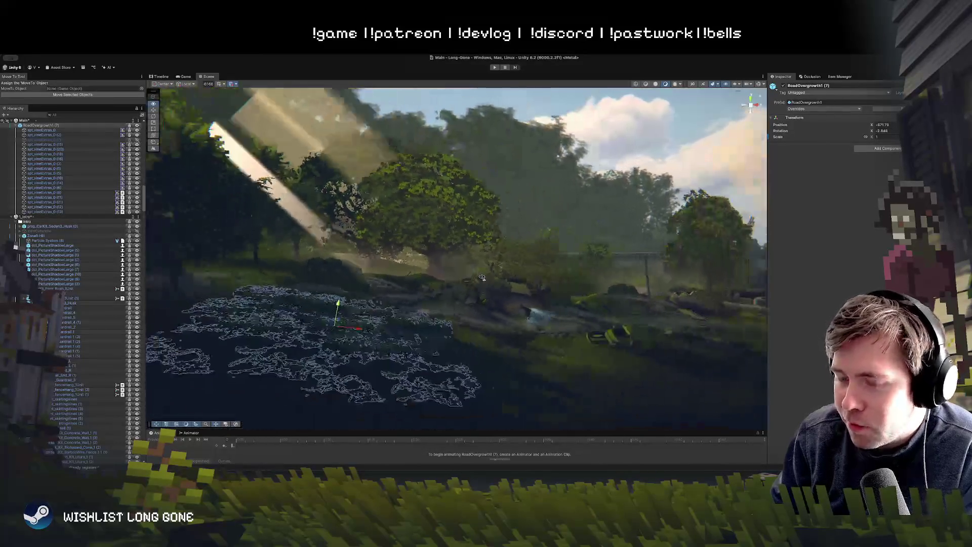
key("ctrl+d")
mouse_move(310, 319)
left_mouse_down()
mouse_move(466, 322)
mouse_move(493, 343)
mouse_move(483, 321)
mouse_move(494, 318)
mouse_move(471, 369)
mouse_move(486, 349)
left_mouse_up()
key("e")
key("w")
key("Delete")
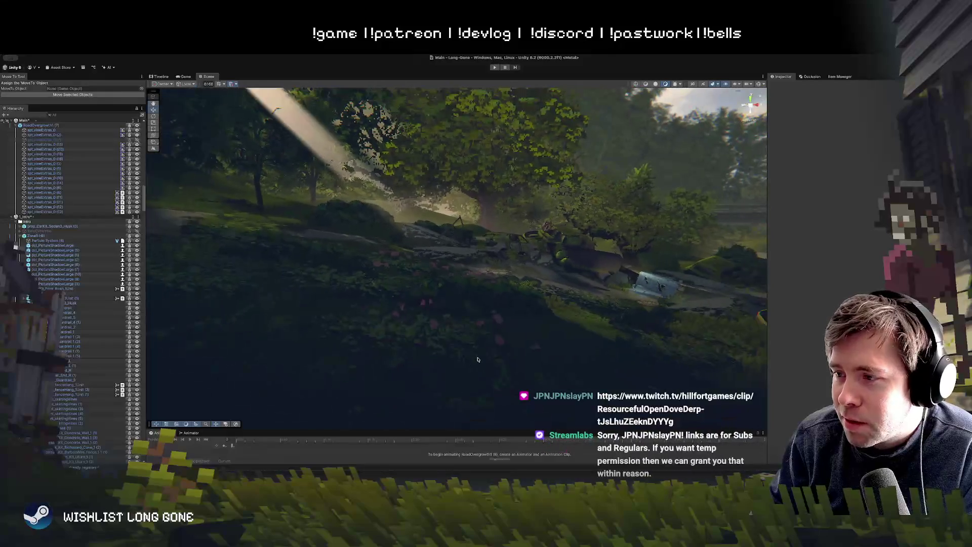
left_click(504, 335)
key("e")
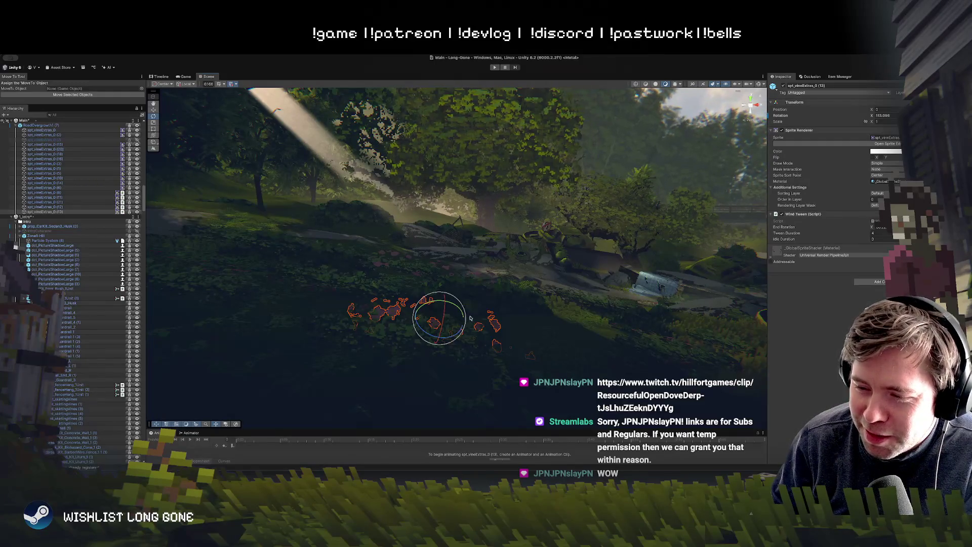
left_click_drag(496, 307, 506, 289)
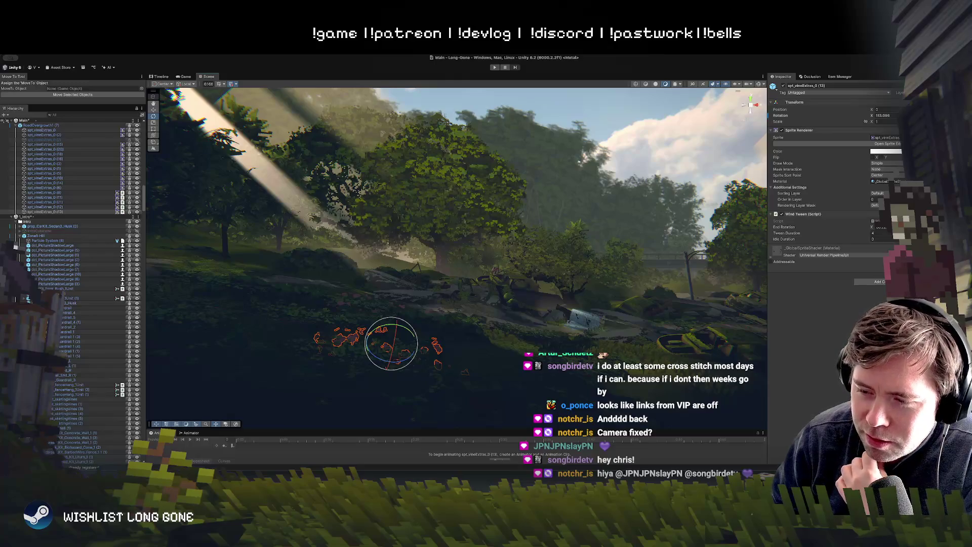
- Turn RoadOvergrowth1 (2) slightly around its vertical axis
mouse_move(589, 284)
left_mouse_down()
mouse_move(567, 295)
mouse_move(585, 324)
left_mouse_up()
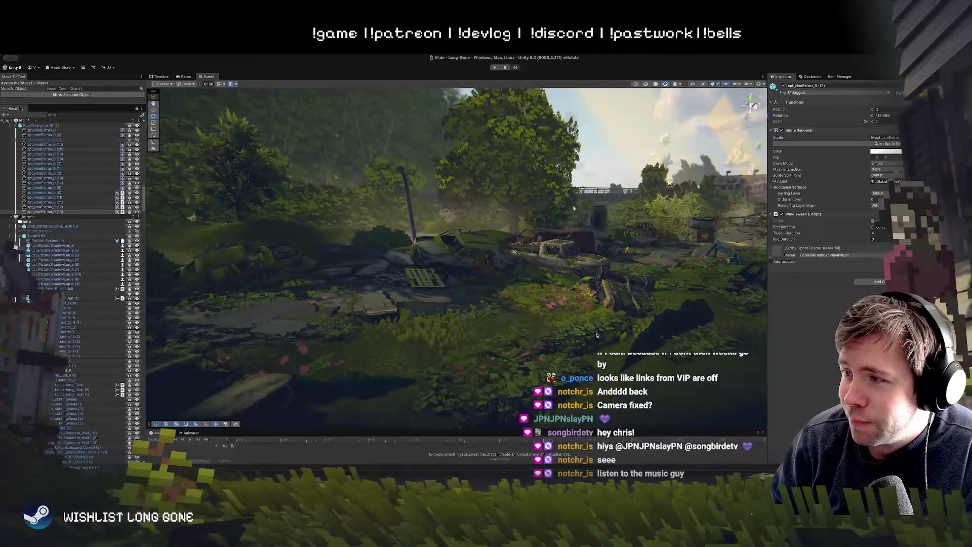
left_click(596, 334)
mouse_move(589, 330)
left_mouse_down()
mouse_move(573, 349)
mouse_move(571, 340)
left_mouse_up()
- Turn RoadOvergrowth1 (5) around its vertical axis as well
left_click(498, 286)
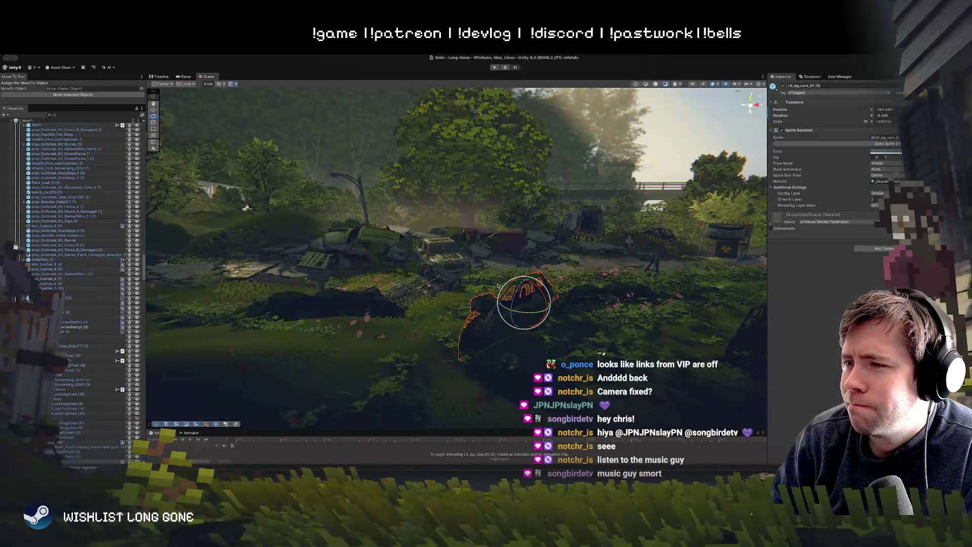
left_click(489, 286)
mouse_move(588, 302)
left_mouse_down()
mouse_move(536, 302)
mouse_move(555, 299)
left_mouse_up()
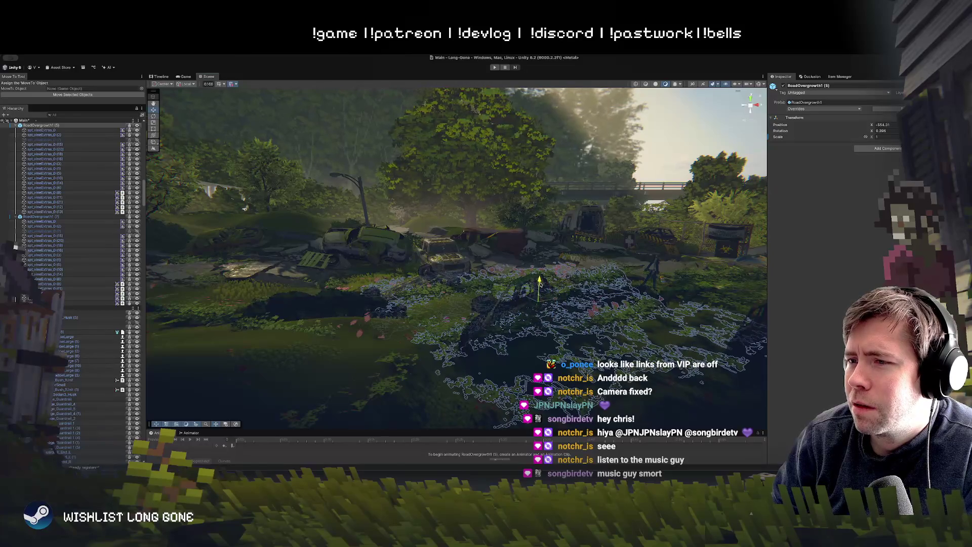
left_click_drag(540, 283, 587, 319)
- Refocus on RoadOvergrowth1 (5), select vine sprite spt_vineExtras_D (1), and start Play mode
key("f")
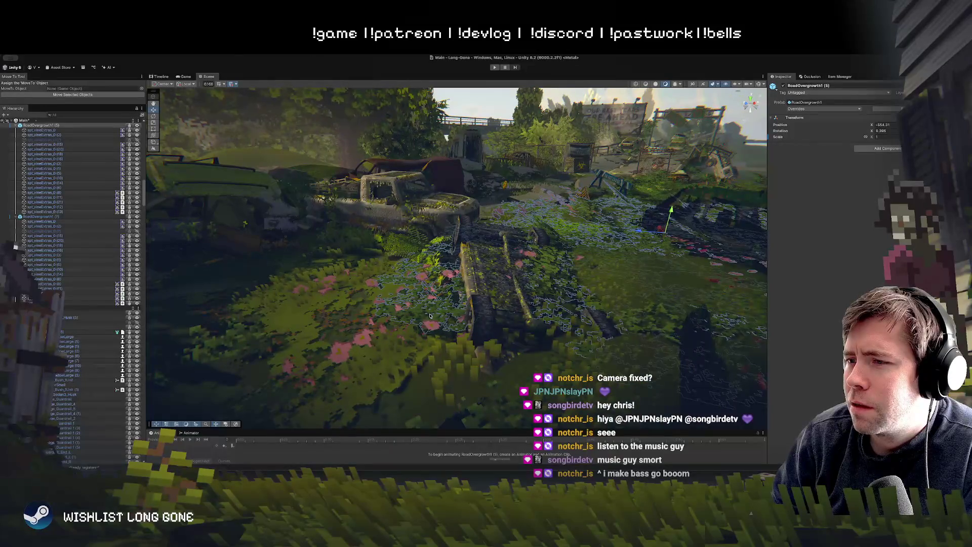
left_click(408, 316)
left_click(408, 317)
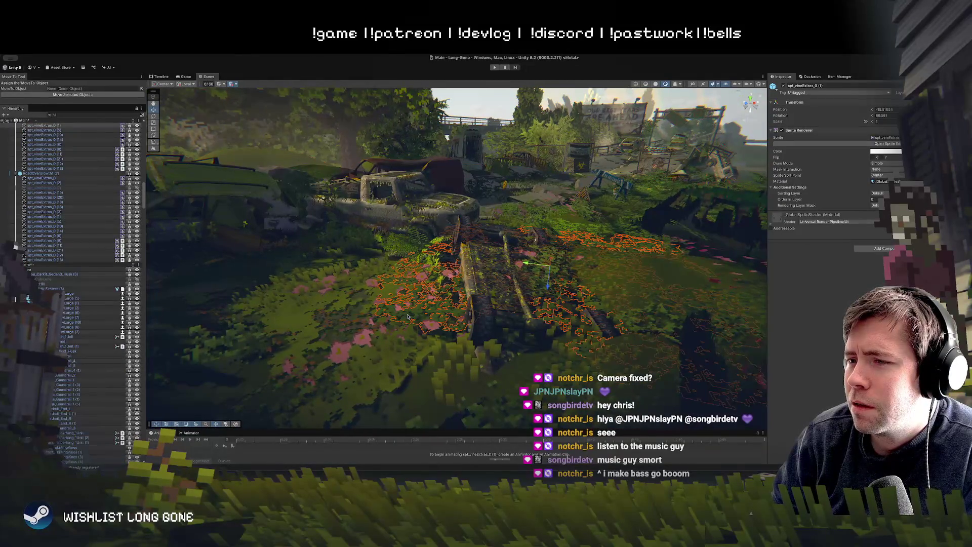
mouse_move(483, 288)
left_mouse_down()
mouse_move(369, 247)
mouse_move(438, 241)
mouse_move(449, 287)
mouse_move(395, 137)
left_mouse_up()
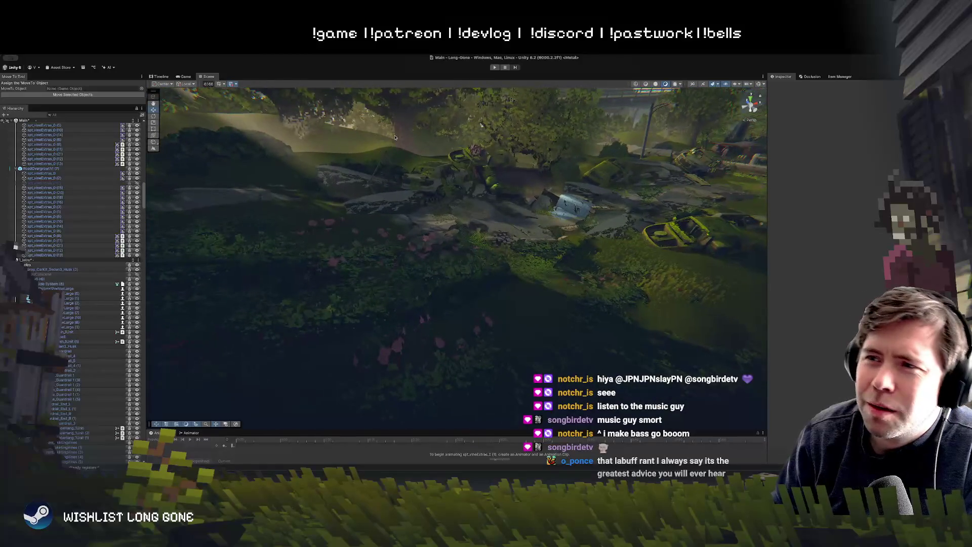
left_click(497, 67)
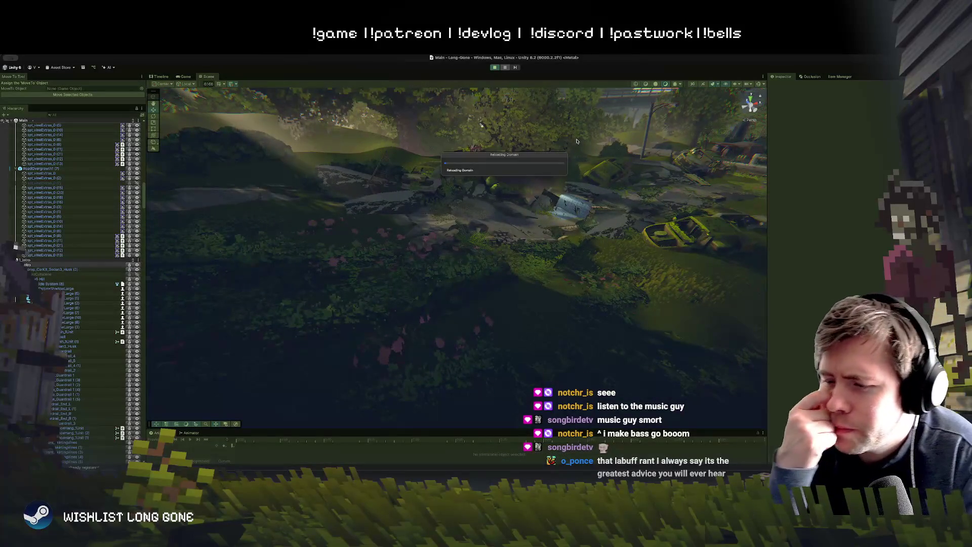
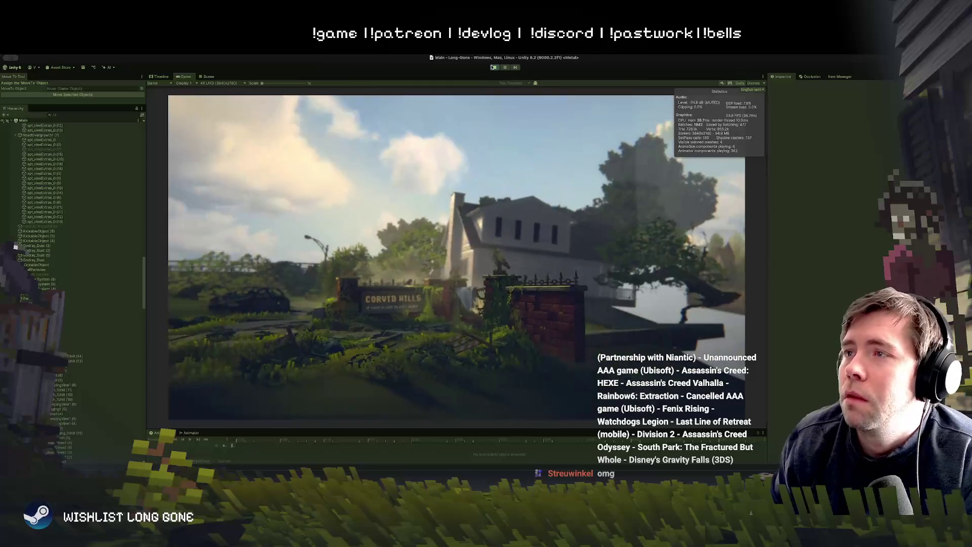
- Exit Play mode with Ctrl+P and orbit the Scene view up toward the sky and trees
key("ctrl+p")
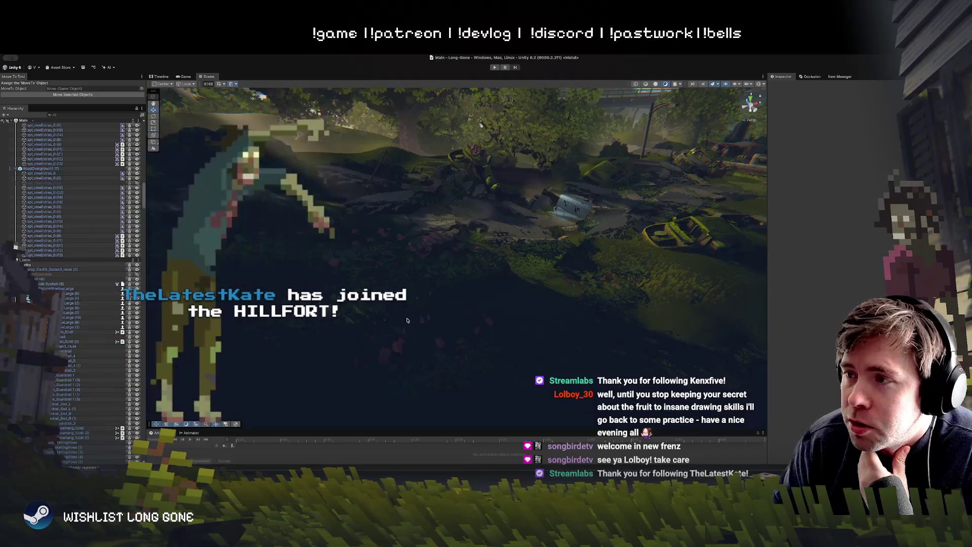
mouse_move(446, 264)
left_mouse_down()
mouse_move(447, 185)
mouse_move(564, 264)
mouse_move(549, 289)
mouse_move(595, 314)
mouse_move(562, 281)
mouse_move(470, 298)
mouse_move(444, 330)
mouse_move(459, 287)
mouse_move(443, 207)
mouse_move(434, 209)
mouse_move(459, 227)
mouse_move(561, 244)
mouse_move(441, 139)
left_mouse_up()
- Select House 1, then the bottle prop so the Inspector shows prop_bottle1 (2)
left_click(539, 290)
left_click(443, 265)
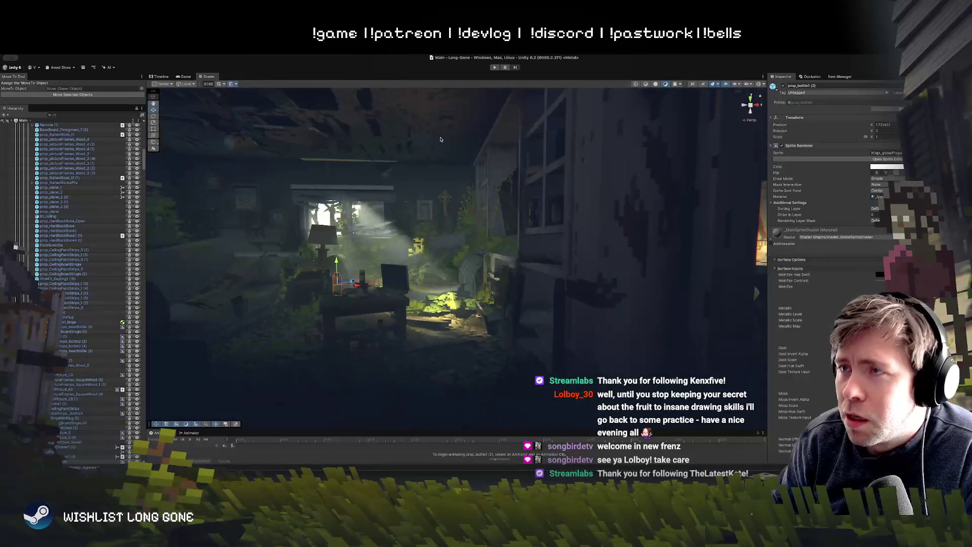
- Enter Play mode and let the domain reload finish so the street scene runs
left_click(496, 67)
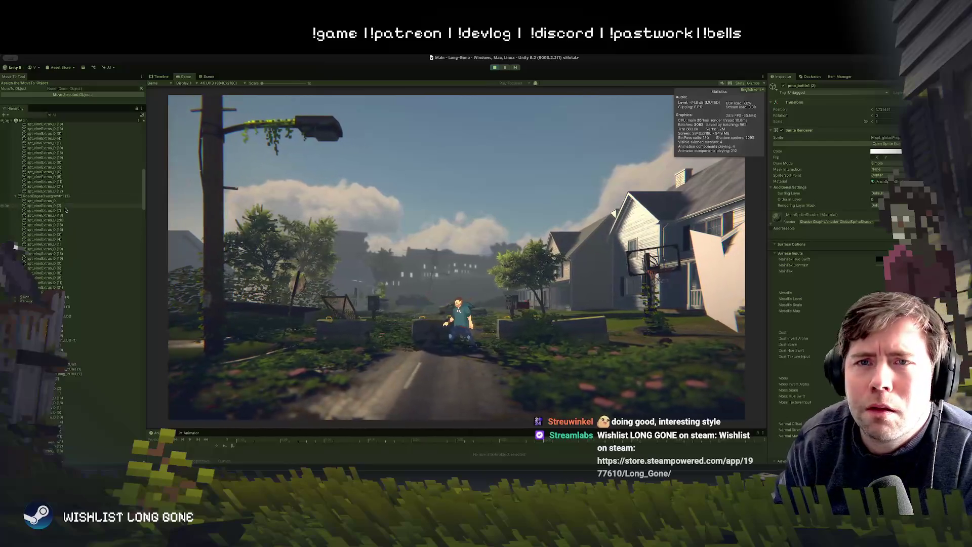
- Select LightingManager in the Hierarchy and push the Main lighting preset
scroll(65, 209, "up", 10)
left_click(43, 135)
left_click(41, 139)
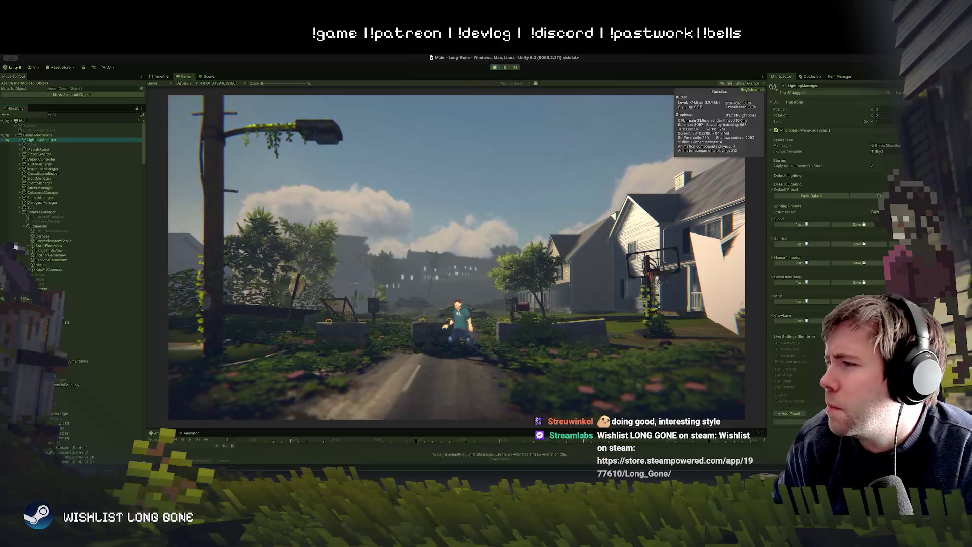
left_click(798, 302)
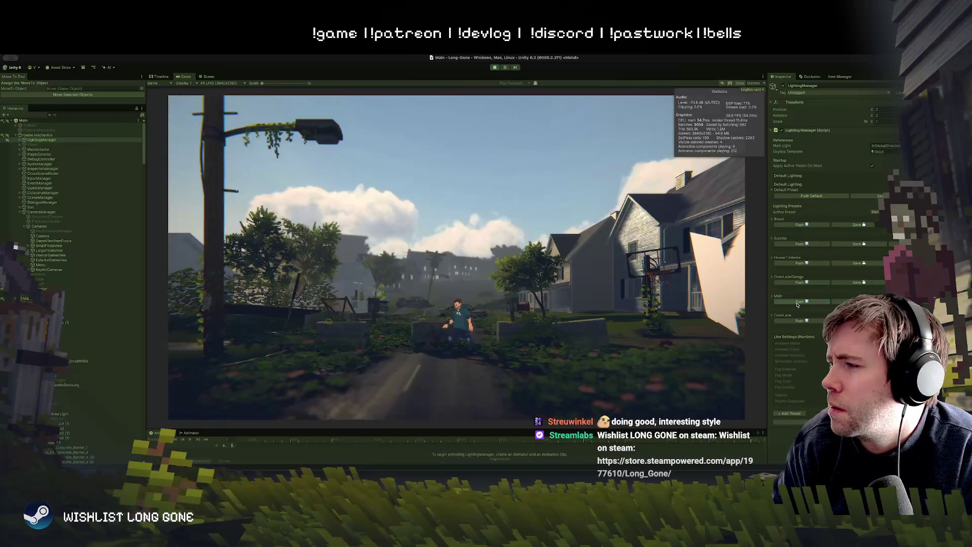
- Push the CrowLaneGarage, House 1 Interior and CrowLane presets, then expand CrowLane's settings
left_click(809, 321)
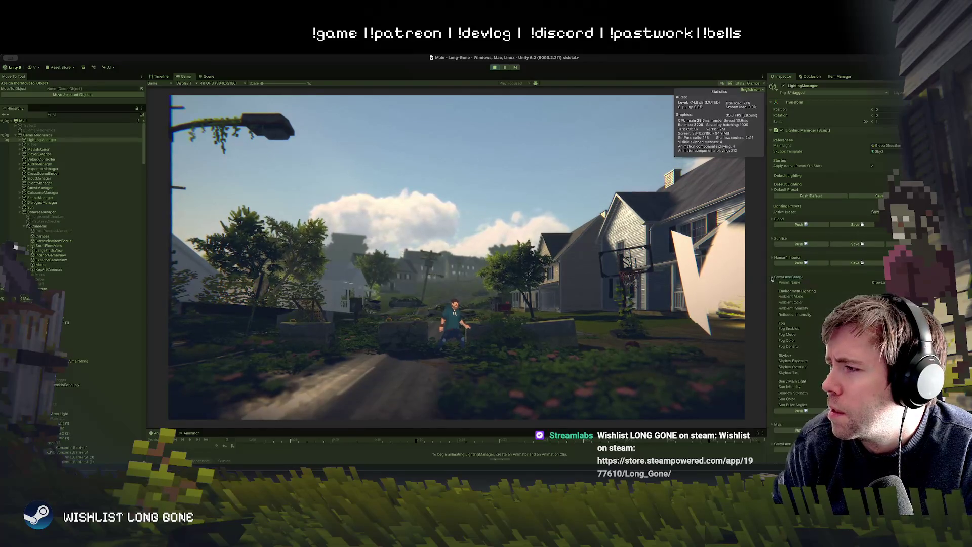
left_click(807, 283)
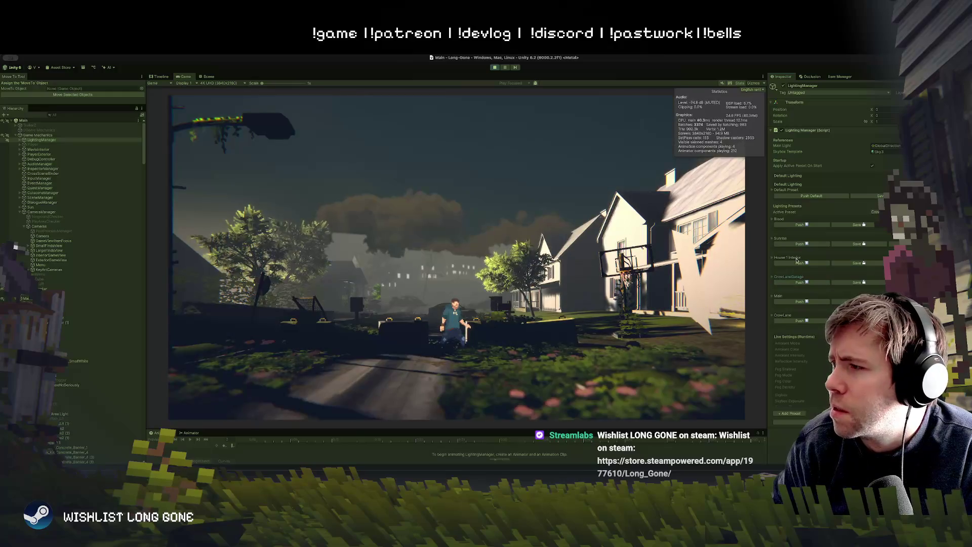
left_click(798, 263)
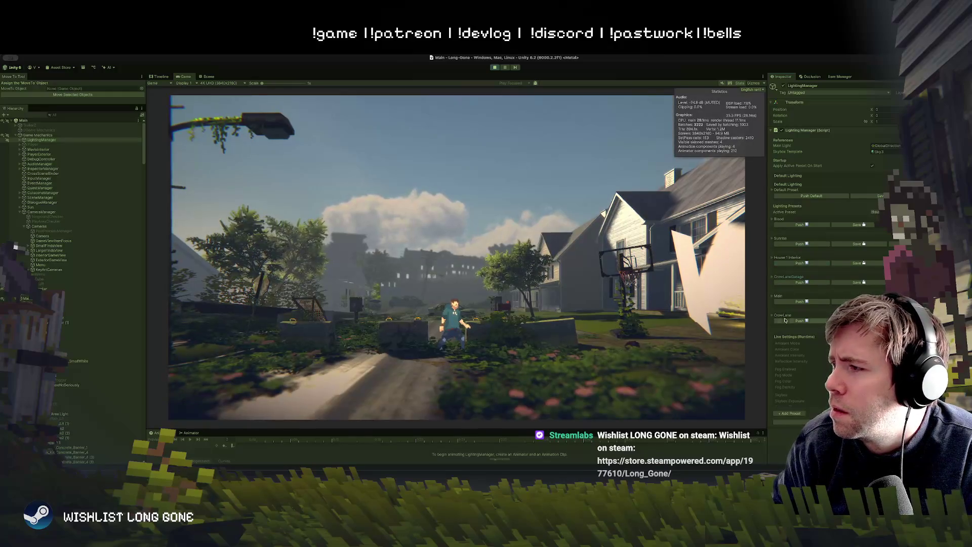
left_click(785, 321)
left_click(771, 315)
scroll(790, 314, "down", 3)
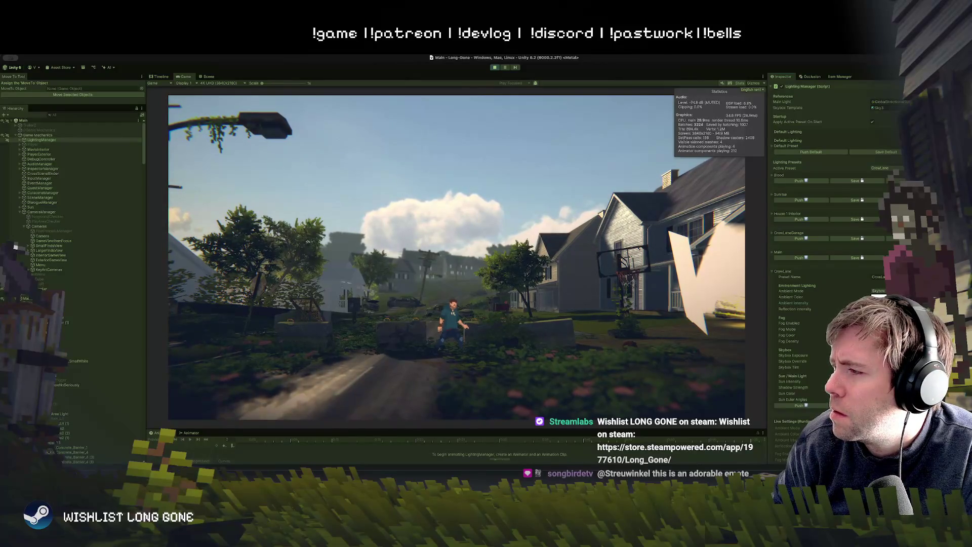
scroll(830, 253, "down", 2)
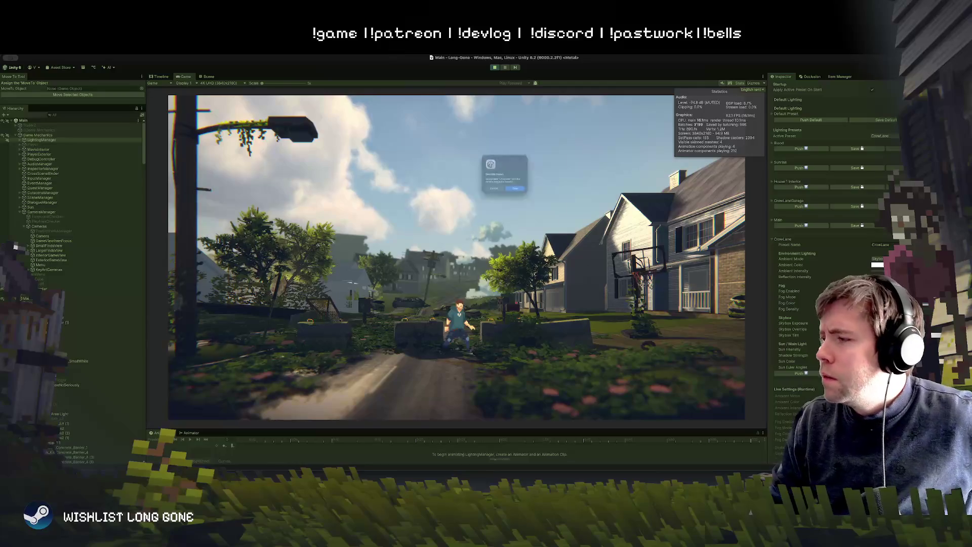
- Confirm overwriting the existing lighting preset, then stop and restart the game
left_click(534, 198)
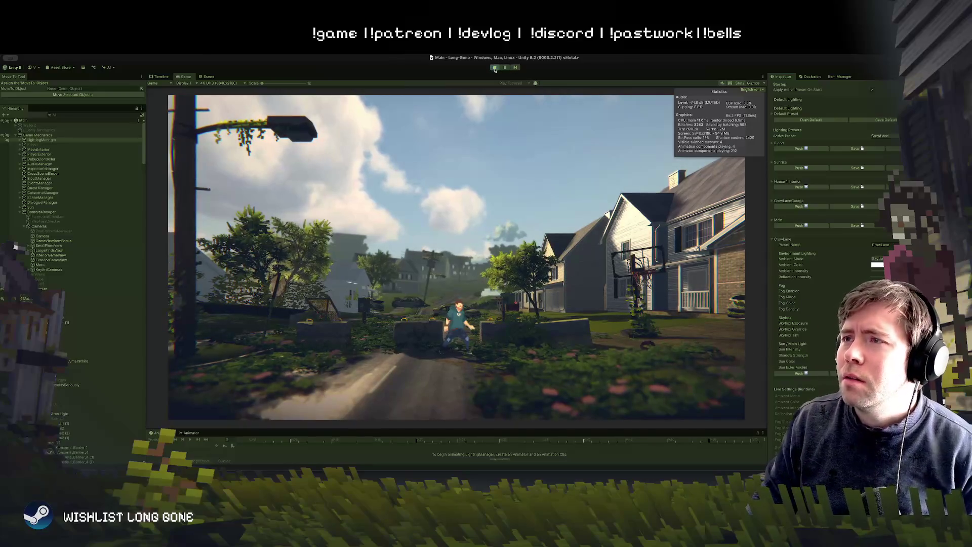
key("super+p")
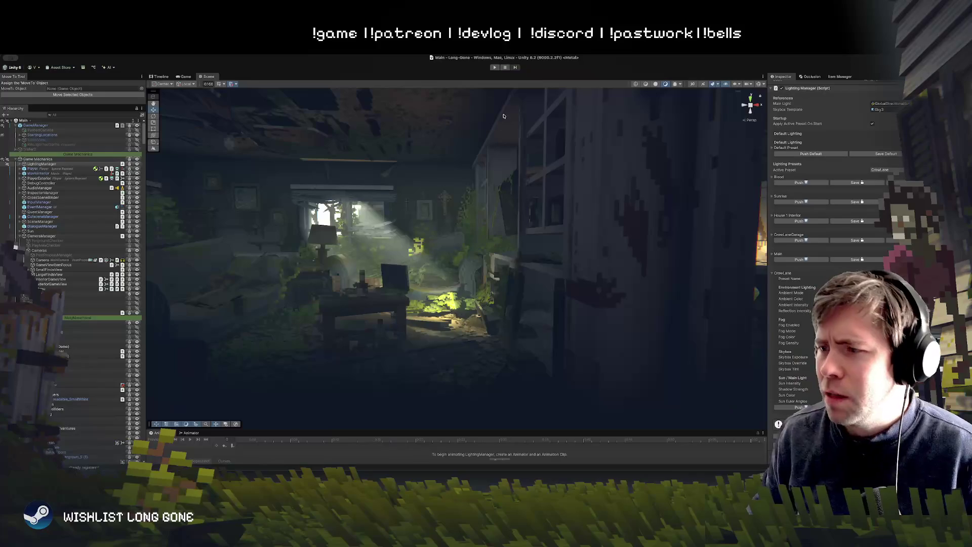
left_click(495, 67)
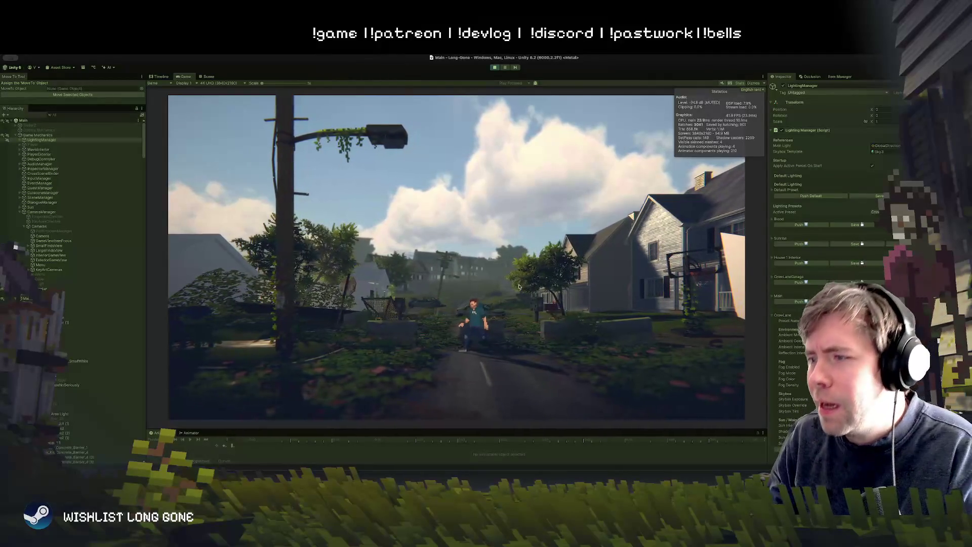
- Stop the game, fly the Scene camera out to the street and push a lighting preset
scroll(830, 228, "down", 3)
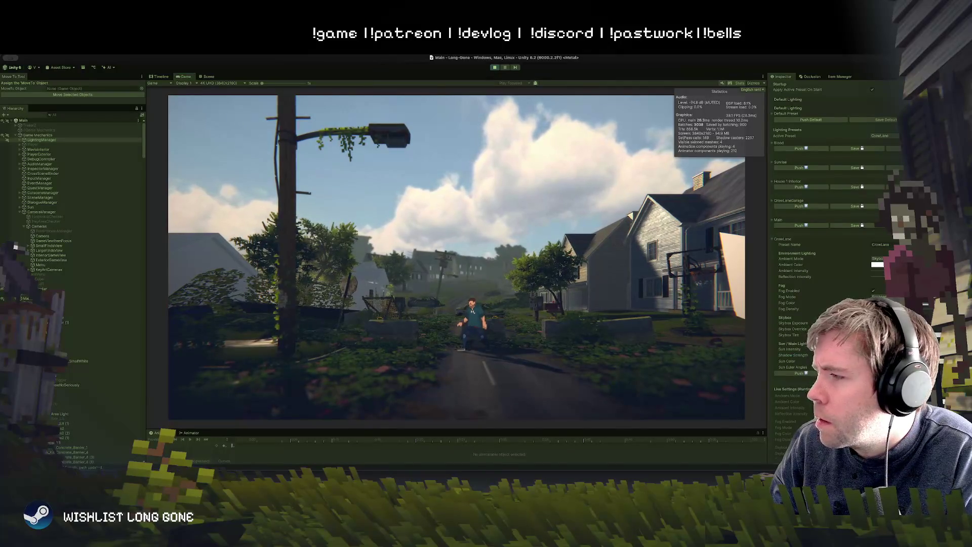
left_click(798, 373)
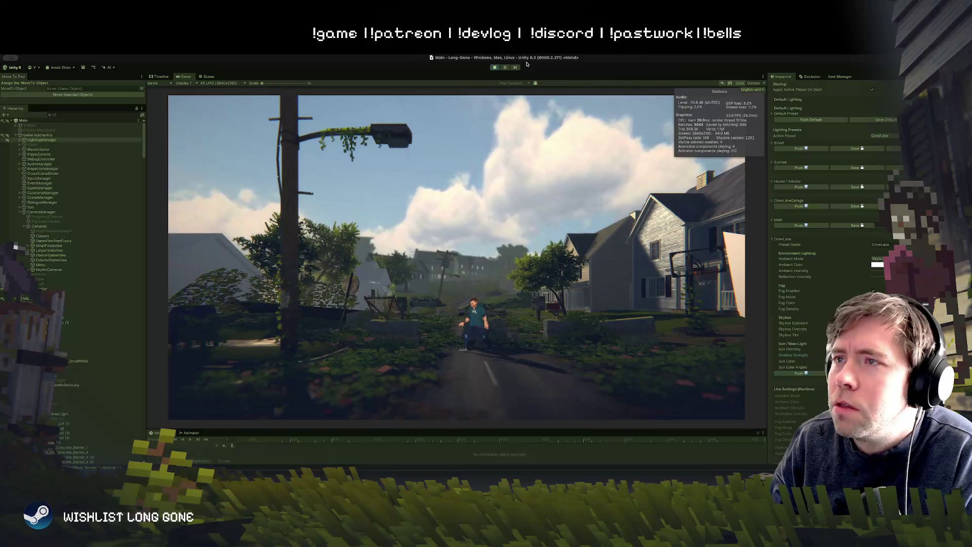
left_click(495, 67)
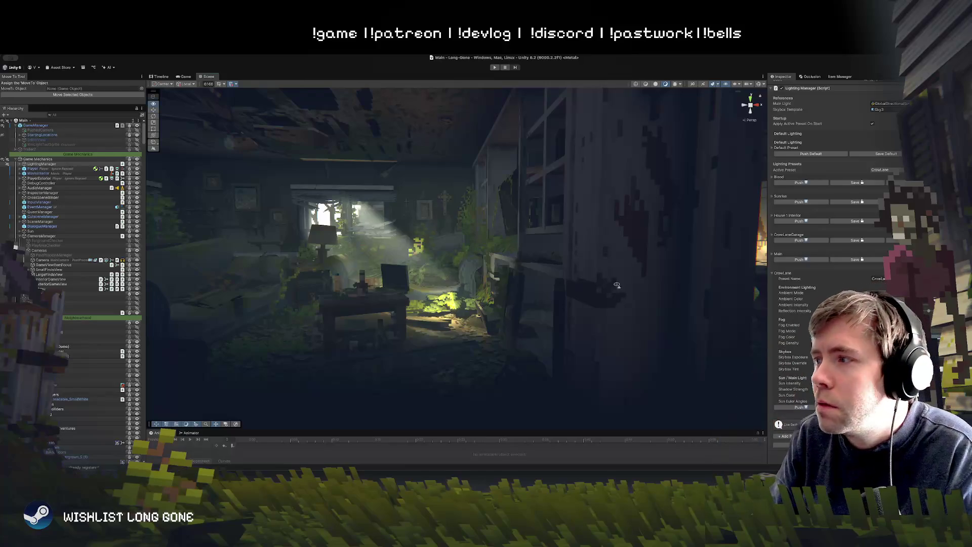
mouse_move(616, 284)
left_mouse_down()
mouse_move(481, 292)
mouse_move(455, 268)
left_mouse_up()
left_click(799, 407)
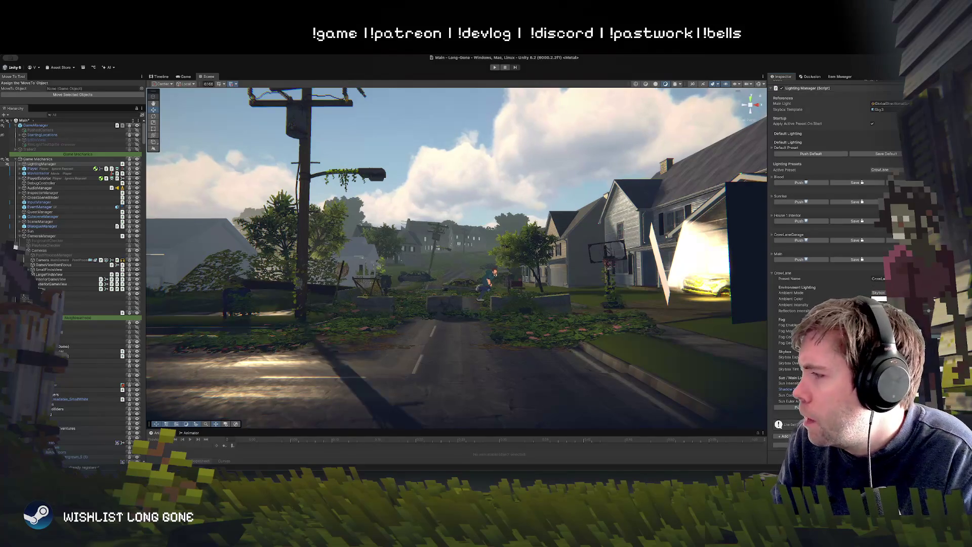
- Tweak Sun Intensity, fly along the street, enable Gizmos and select RoadEdgesOvergrowth1
left_click_drag(809, 383, 811, 383)
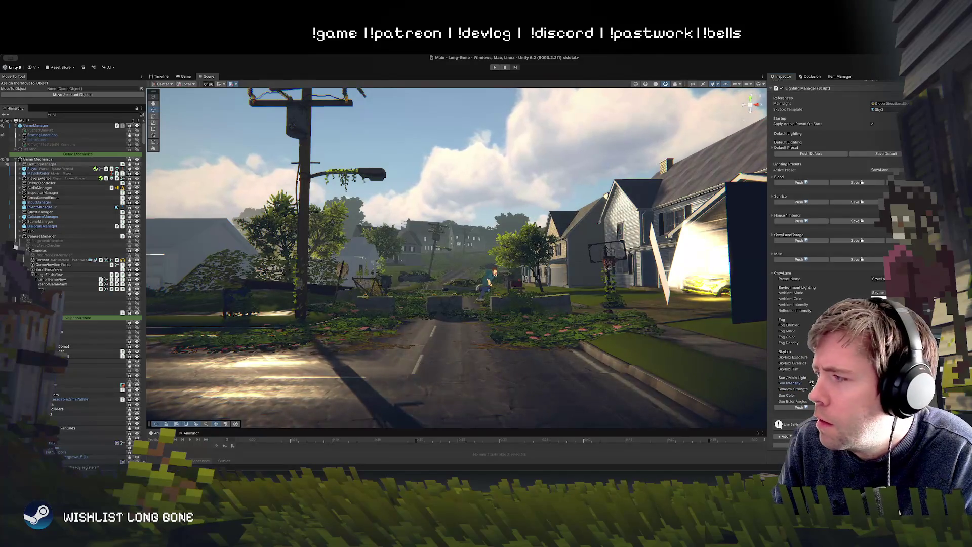
key("w")
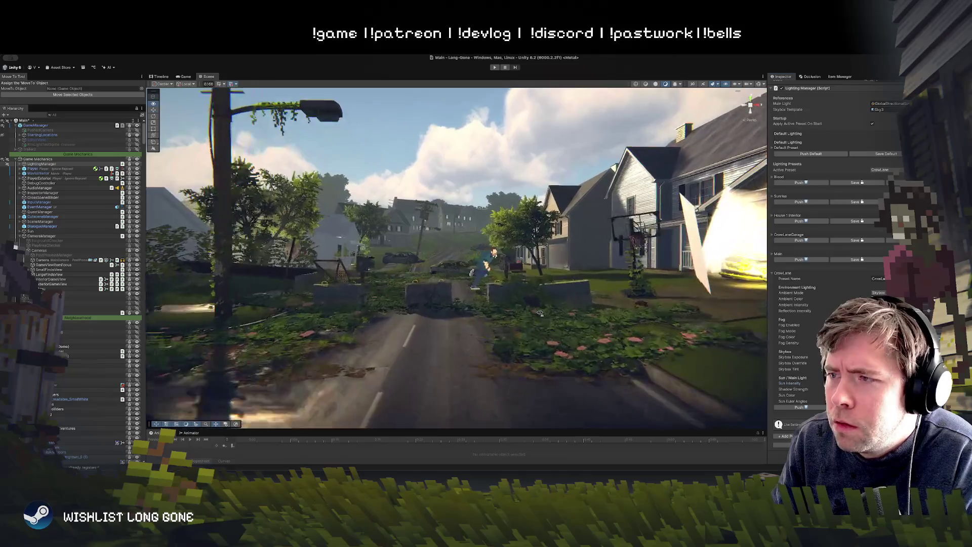
key("s")
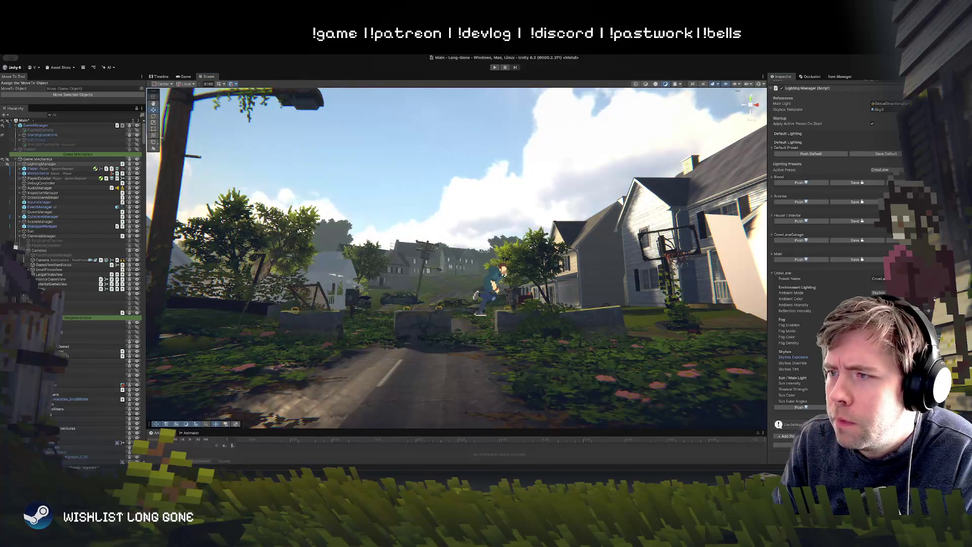
left_click_drag(577, 344, 587, 383)
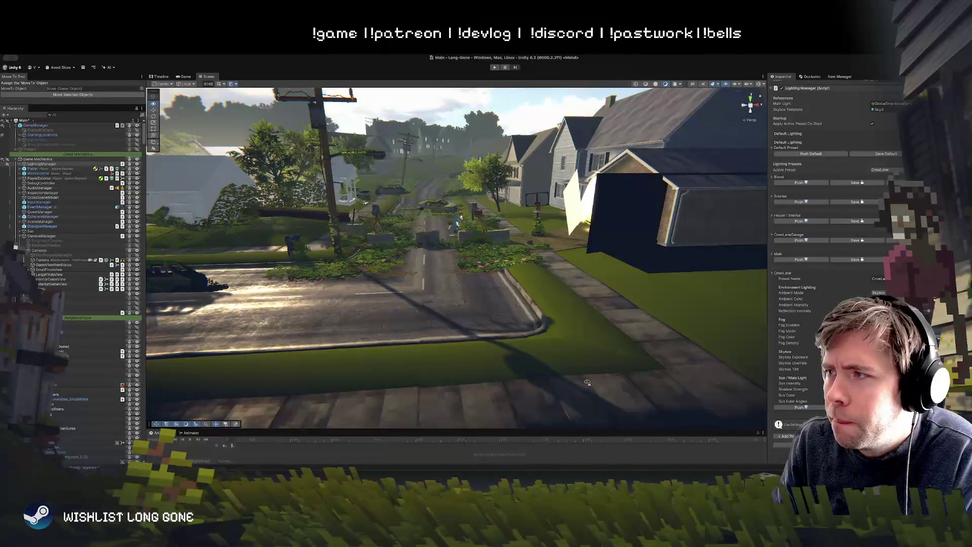
left_click(759, 85)
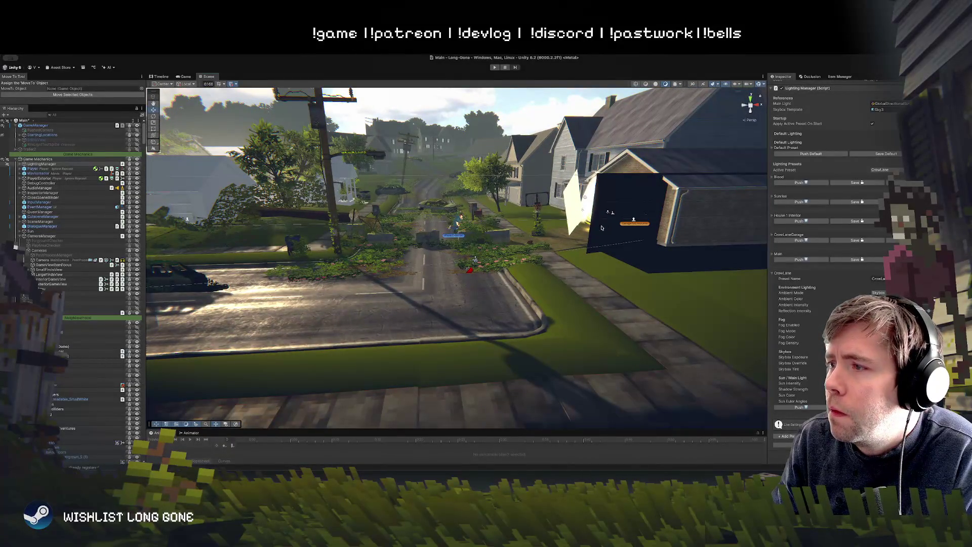
left_click(466, 263)
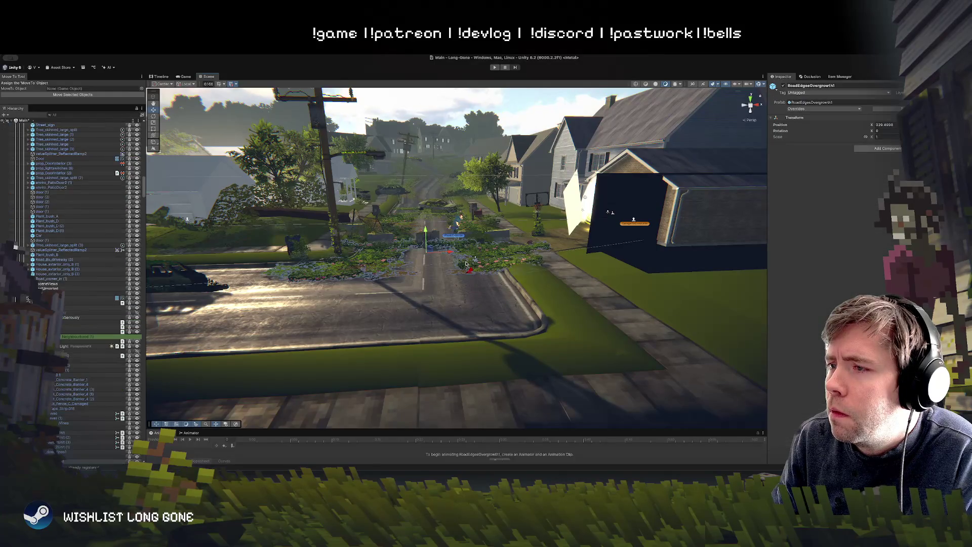
- Select the Dolly Track, lower one of its waypoints, and view the road at street level
left_click(456, 264)
mouse_move(499, 267)
left_mouse_down()
mouse_move(437, 282)
mouse_move(428, 264)
mouse_move(428, 272)
left_mouse_up()
left_click(429, 275)
mouse_move(528, 210)
left_mouse_down()
mouse_move(764, 217)
mouse_move(530, 210)
mouse_move(534, 227)
mouse_move(527, 203)
mouse_move(525, 215)
left_mouse_up()
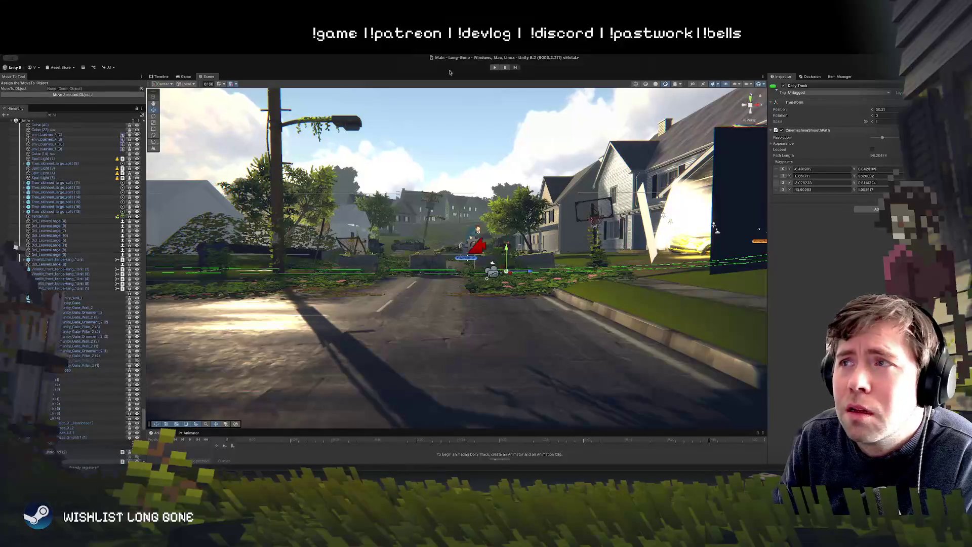
left_click(190, 76)
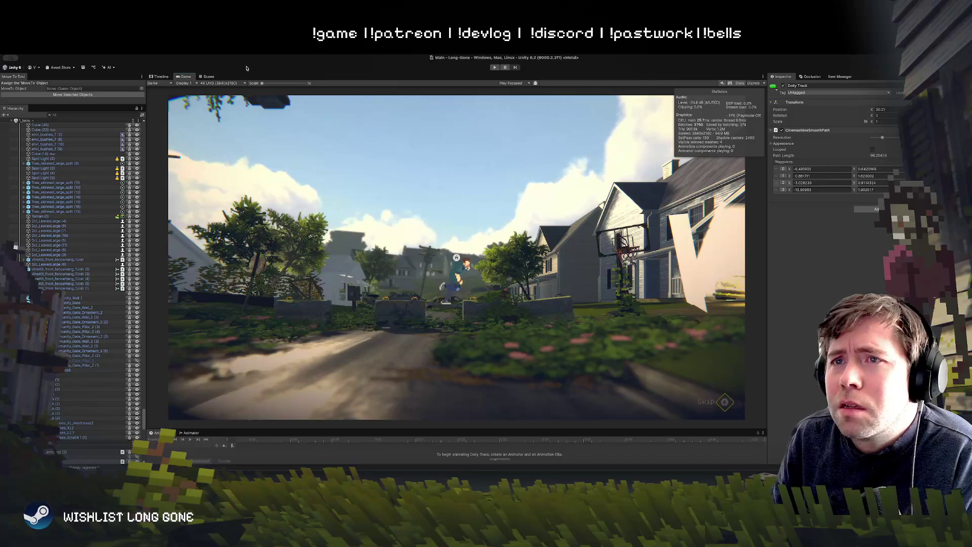
- Dock the Scene view beside the Game view and retune two Dolly Track waypoint heights
mouse_move(199, 78)
left_mouse_down()
mouse_move(228, 101)
mouse_move(506, 202)
mouse_move(629, 261)
left_mouse_up()
mouse_move(694, 244)
left_mouse_down()
mouse_move(697, 259)
mouse_move(699, 239)
left_mouse_up()
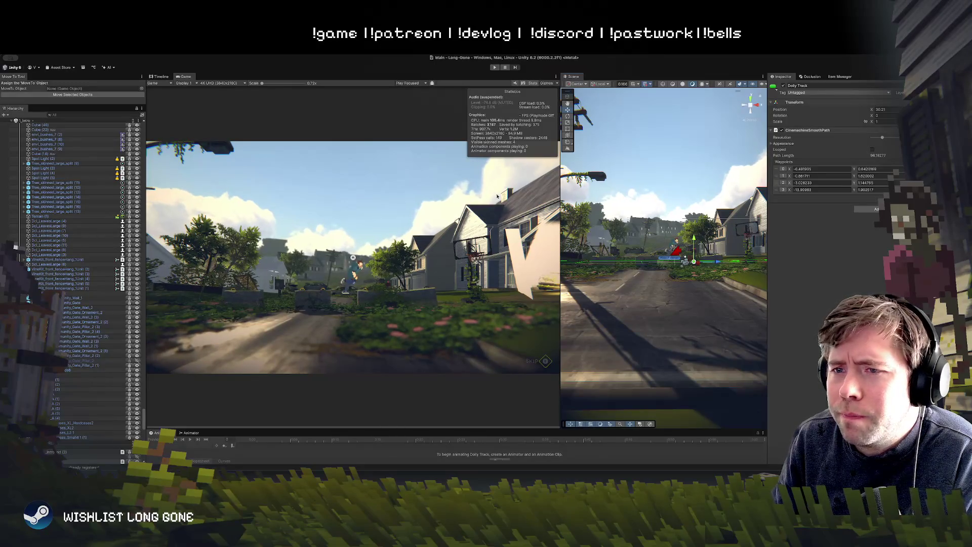
mouse_move(699, 235)
left_mouse_down()
mouse_move(699, 215)
mouse_move(704, 278)
mouse_move(704, 225)
mouse_move(707, 249)
left_mouse_up()
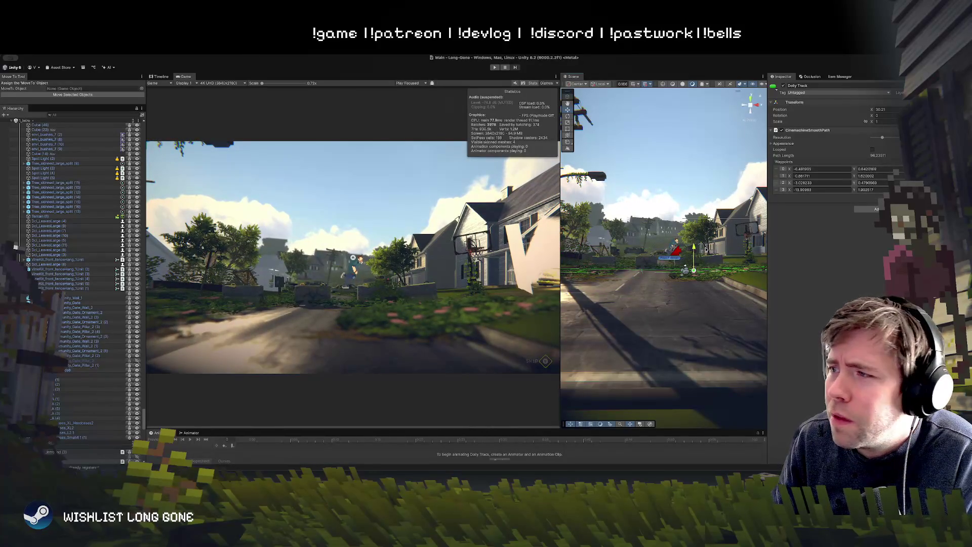
left_click(648, 228)
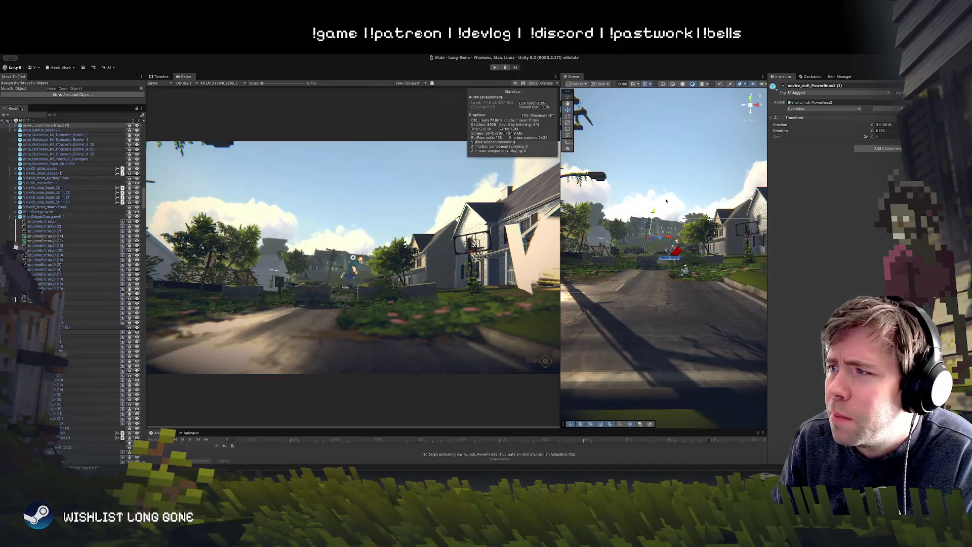
- Nudge the enviro_mdl_Powerlines2 (1) pole along X and slightly higher, undoing one misplaced move
mouse_move(653, 213)
left_mouse_down()
mouse_move(648, 237)
mouse_move(601, 237)
mouse_move(696, 266)
mouse_move(780, 214)
mouse_move(740, 229)
left_mouse_up()
key("f")
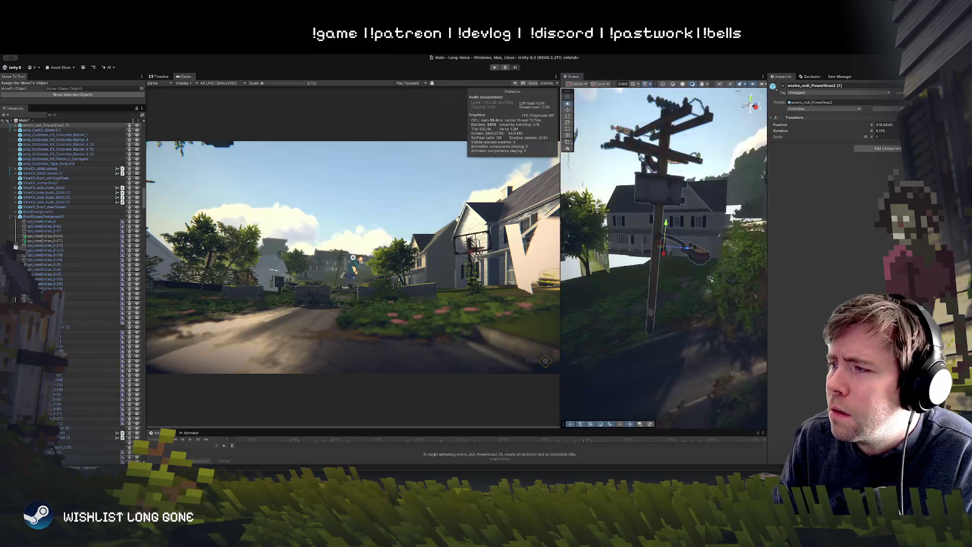
scroll(709, 278, "down", 5)
left_click_drag(636, 253, 643, 245)
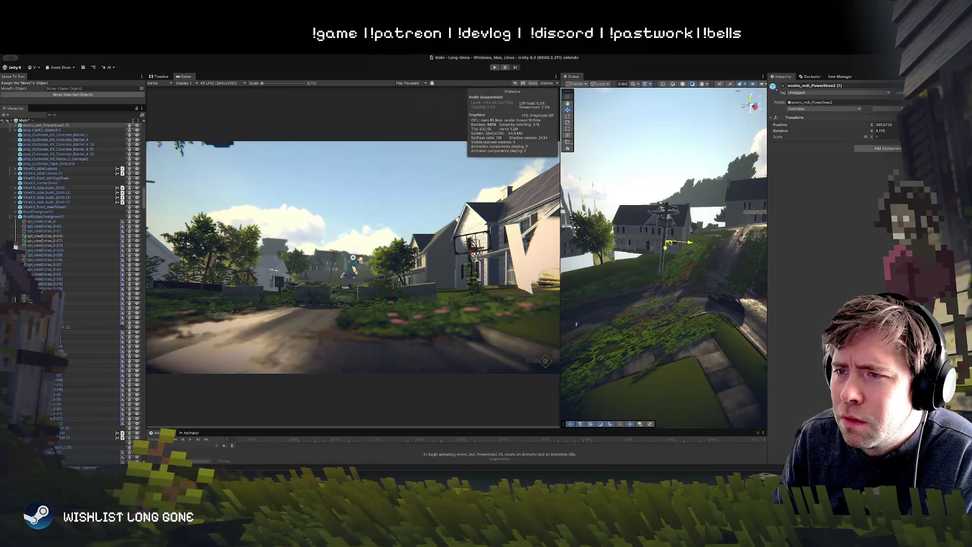
key("ctrl+z")
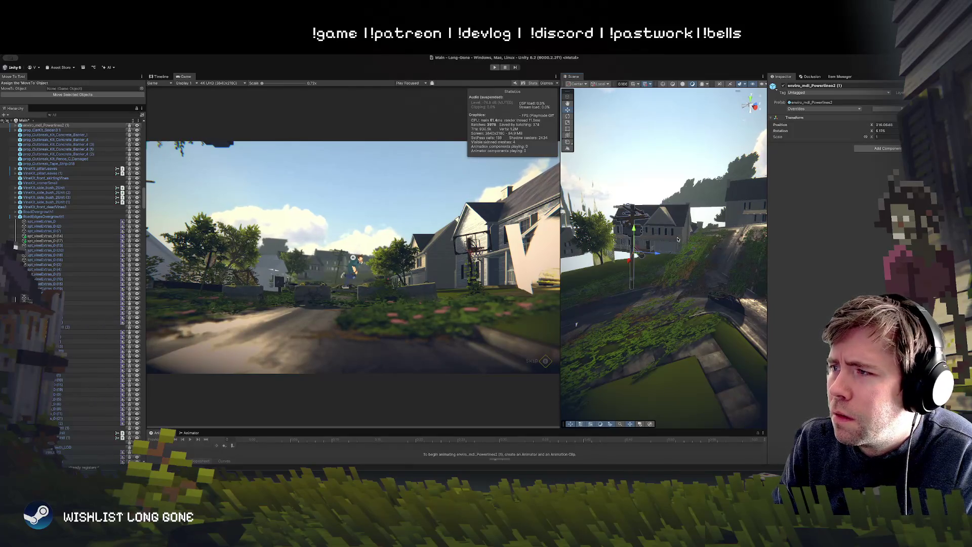
mouse_move(634, 231)
left_mouse_down()
mouse_move(634, 217)
mouse_move(698, 268)
mouse_move(695, 240)
left_mouse_up()
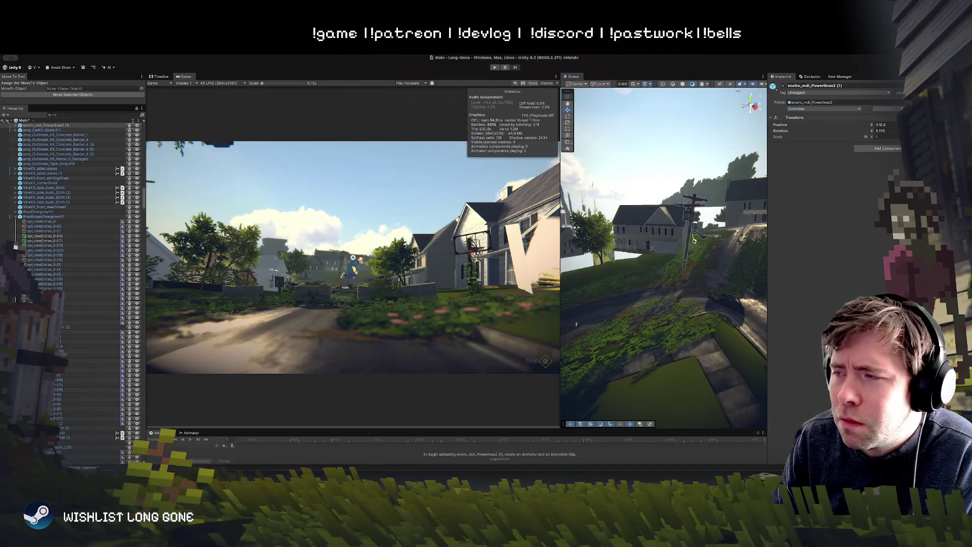
key("e")
key("w")
mouse_move(693, 217)
left_mouse_down()
mouse_move(696, 200)
mouse_move(582, 228)
mouse_move(420, 205)
left_mouse_up()
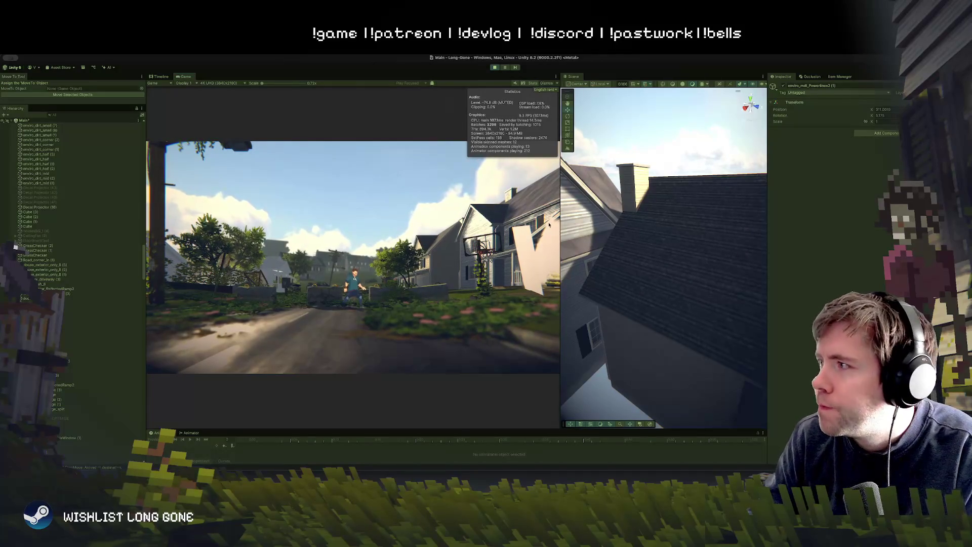
- Select the ExteriorGameView camera, widen the Game view, and raise Focal Length to about 1.24
key("f")
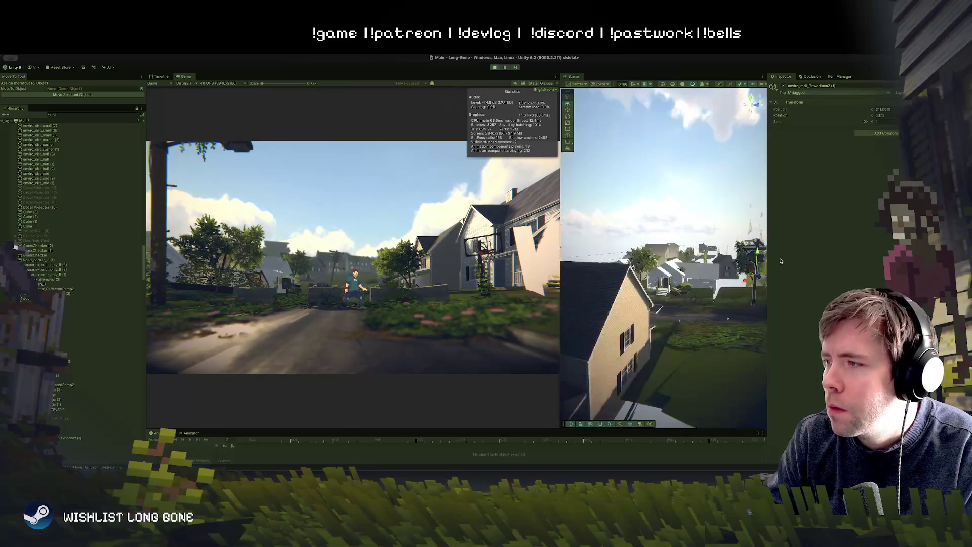
mouse_move(750, 264)
left_mouse_down()
mouse_move(667, 275)
mouse_move(637, 292)
left_mouse_up()
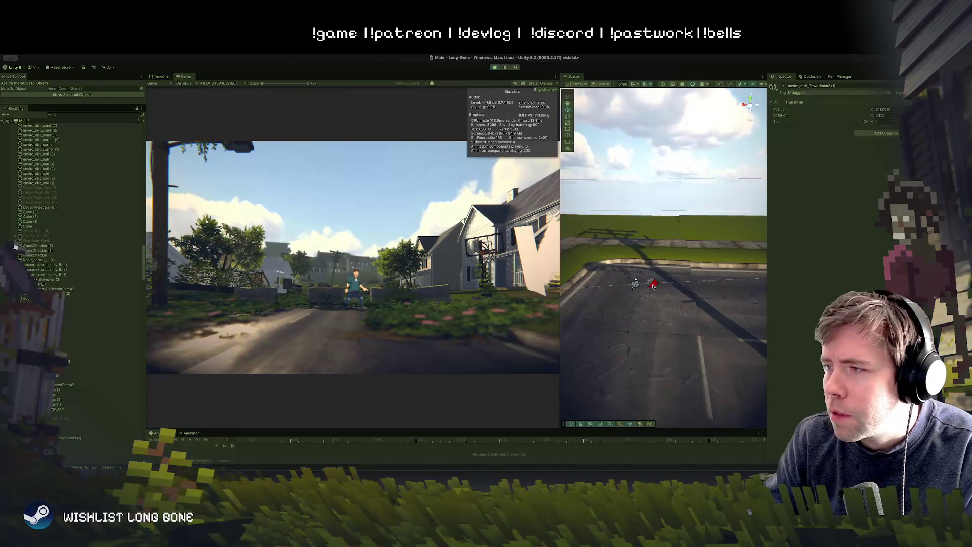
left_click(652, 286)
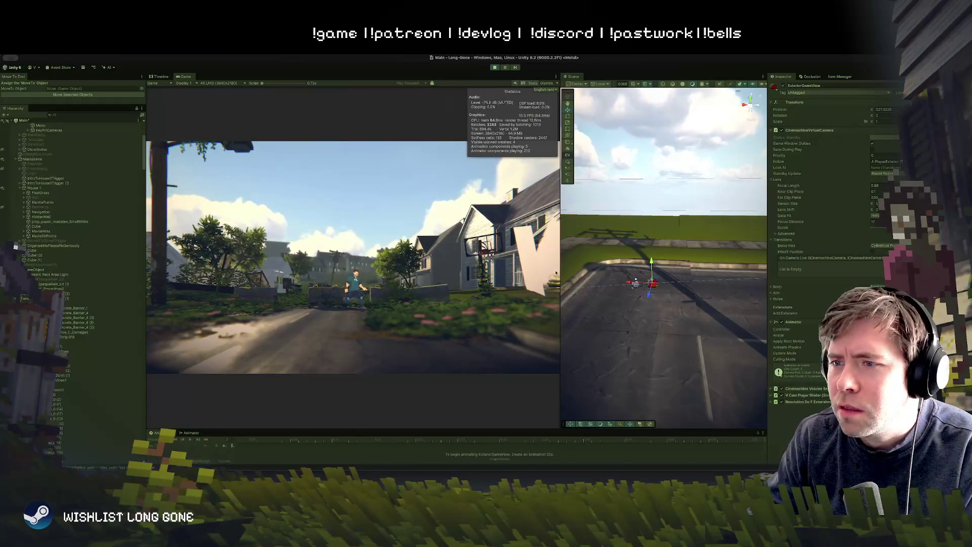
left_click_drag(595, 285, 666, 286)
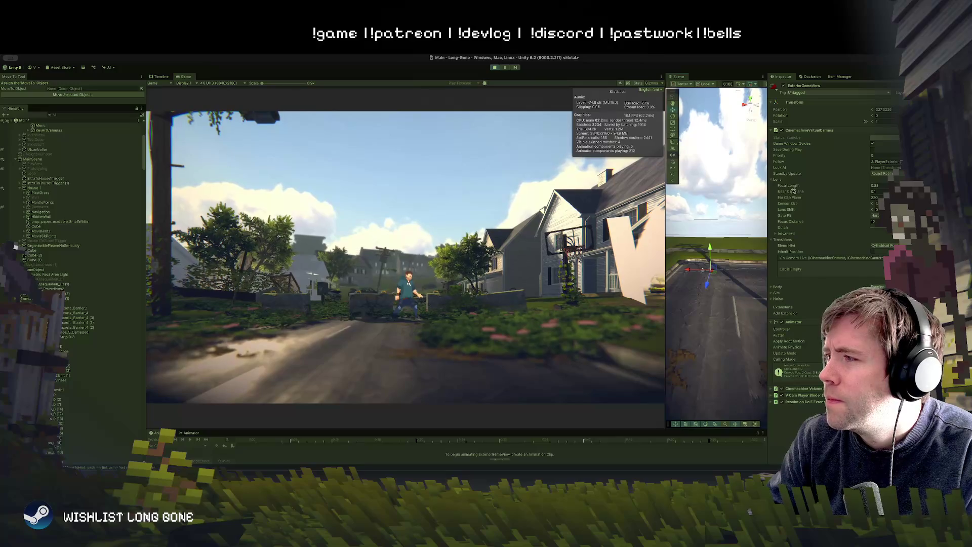
left_click_drag(798, 187, 797, 180)
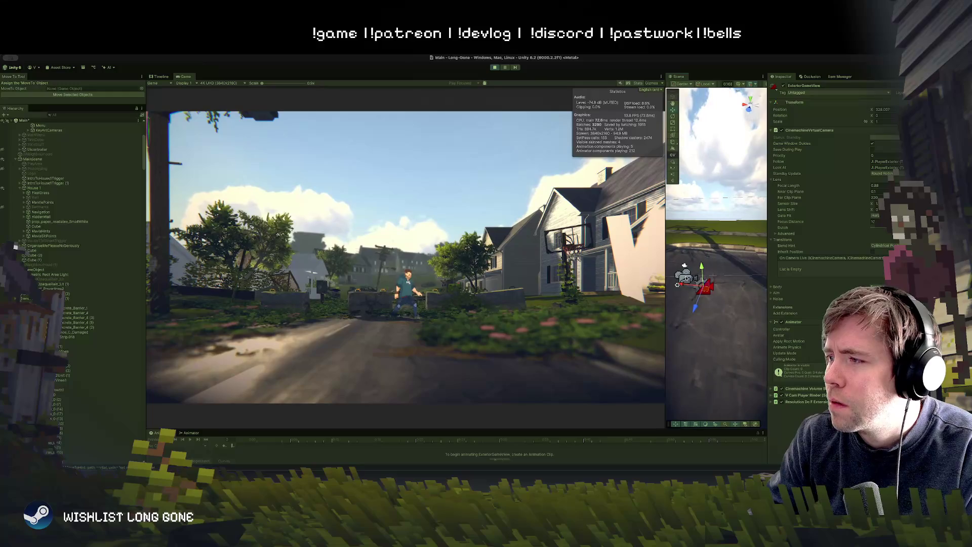
- Select the dolly-track Virtual Camera and raise its focal length to about 1.36 to close in on the character
left_click(686, 277)
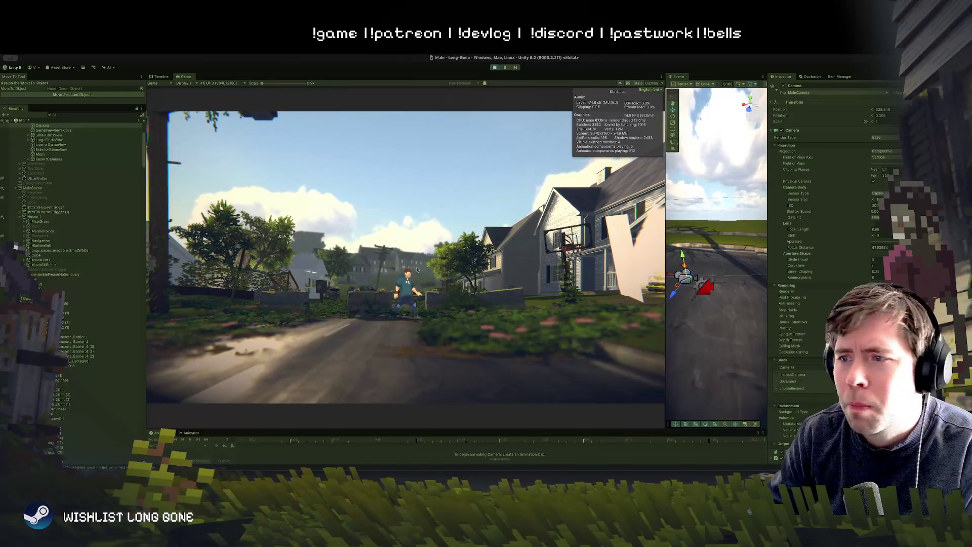
left_click(740, 277)
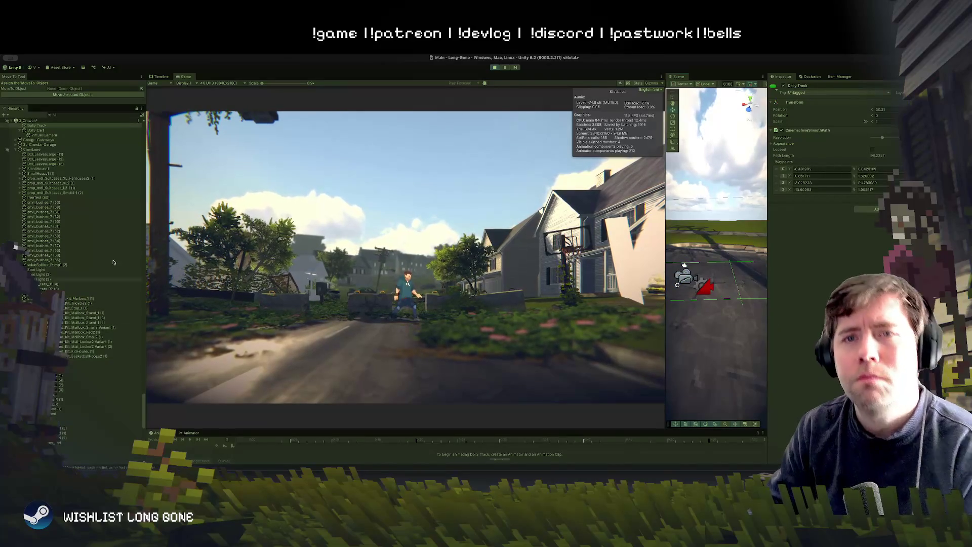
left_click(53, 135)
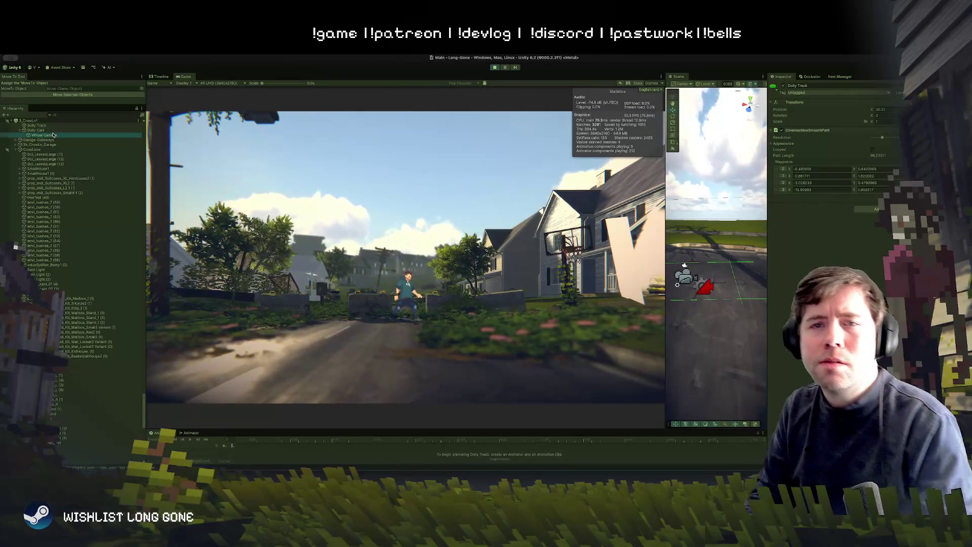
left_click_drag(798, 187, 802, 187)
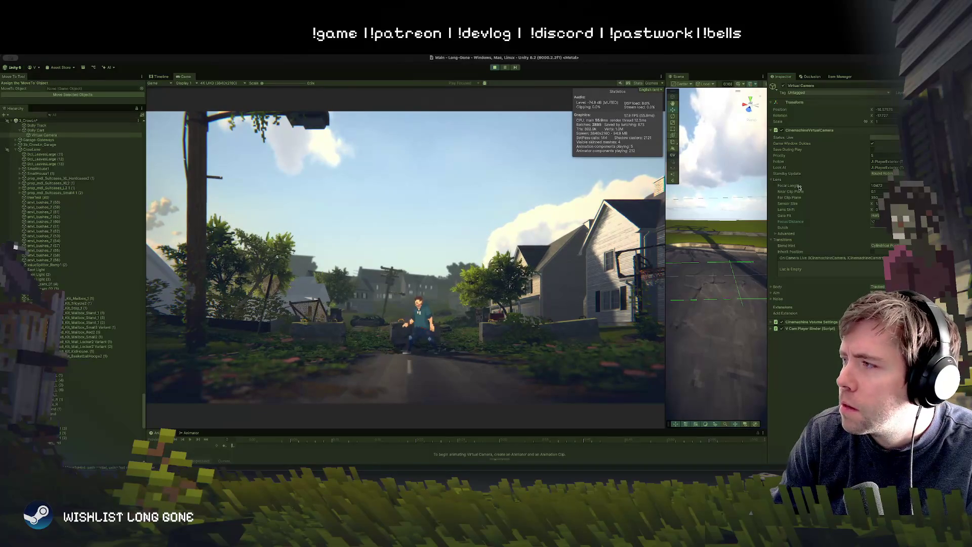
left_click_drag(798, 186, 798, 186)
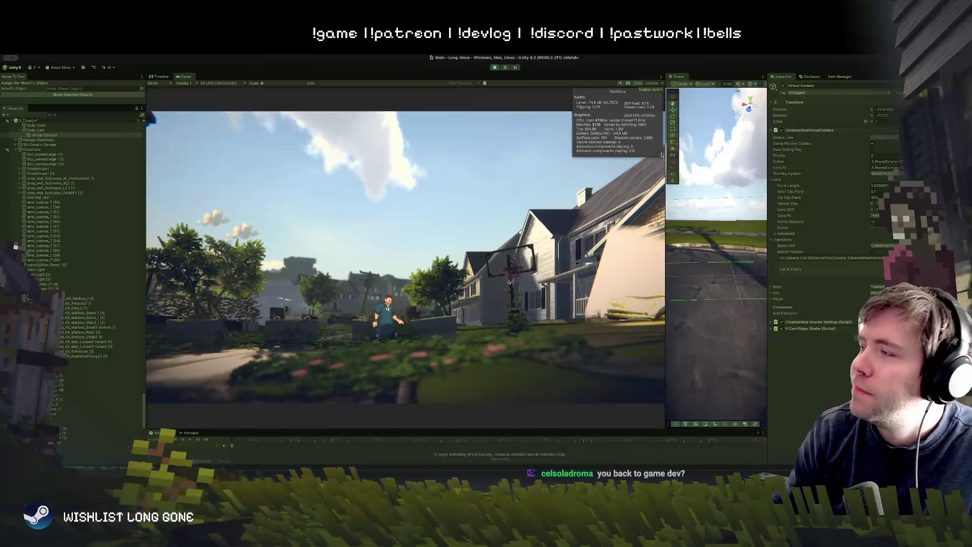
- Enable Save During Play on the intro virtual camera, then stop the running game
left_click(873, 150)
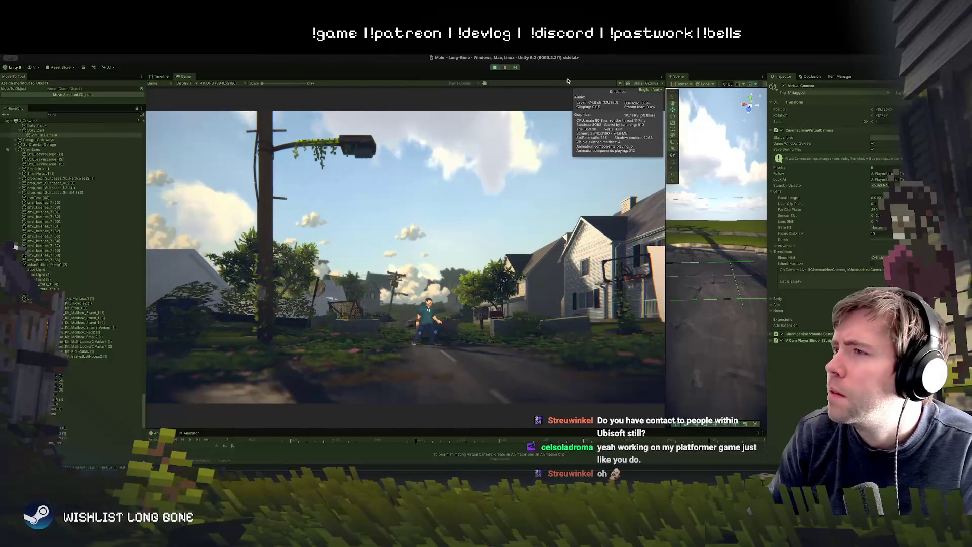
left_click(495, 66)
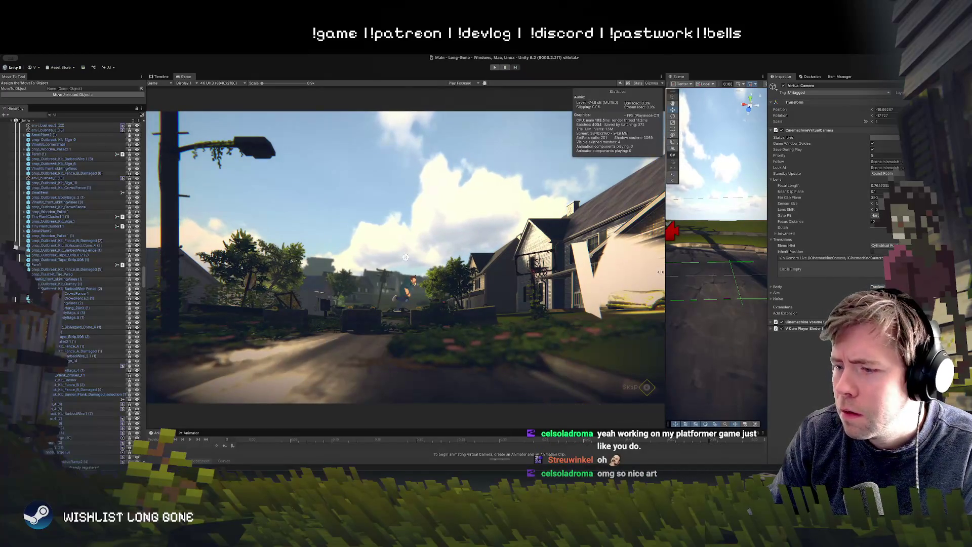
- Widen the Scene view beside the Game view and raise it to overlook the street corner
left_click_drag(667, 274, 496, 270)
left_click_drag(629, 272, 422, 245)
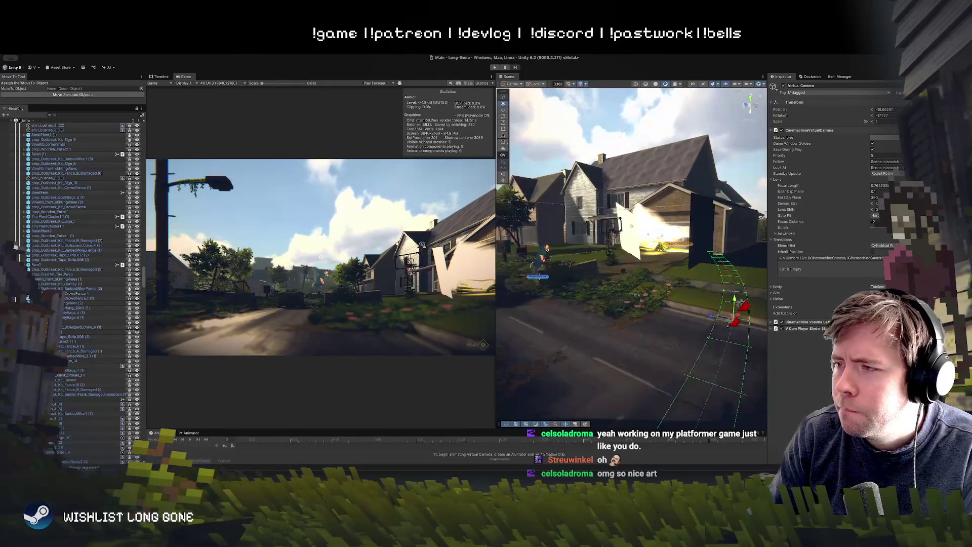
mouse_move(595, 295)
left_mouse_down()
mouse_move(590, 274)
mouse_move(587, 294)
mouse_move(521, 255)
left_mouse_up()
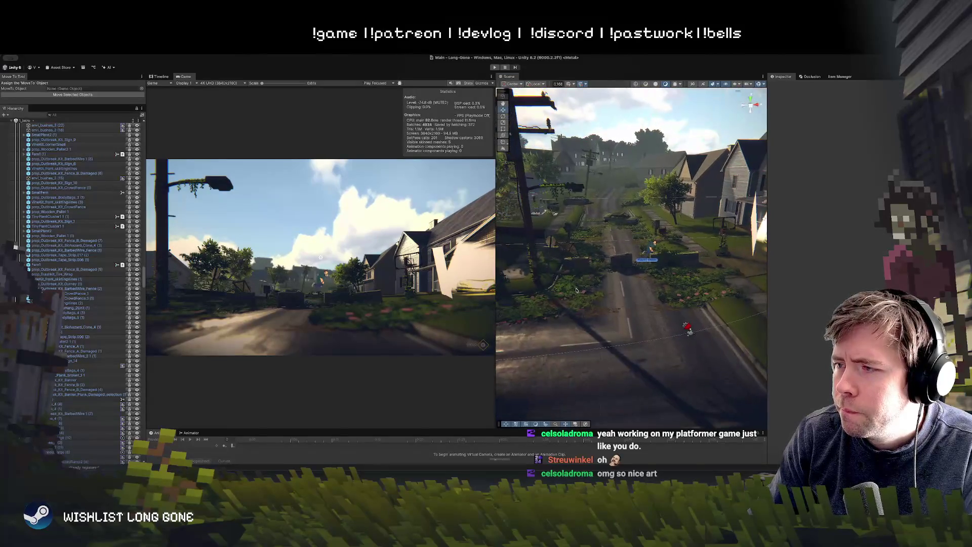
- Duplicate RoadEdgesOvergrowth1 into RoadEdgesOvergrowth1 (3) and start moving it down the road
left_click(546, 284)
key("ctrl+d")
left_click_drag(640, 337, 641, 325)
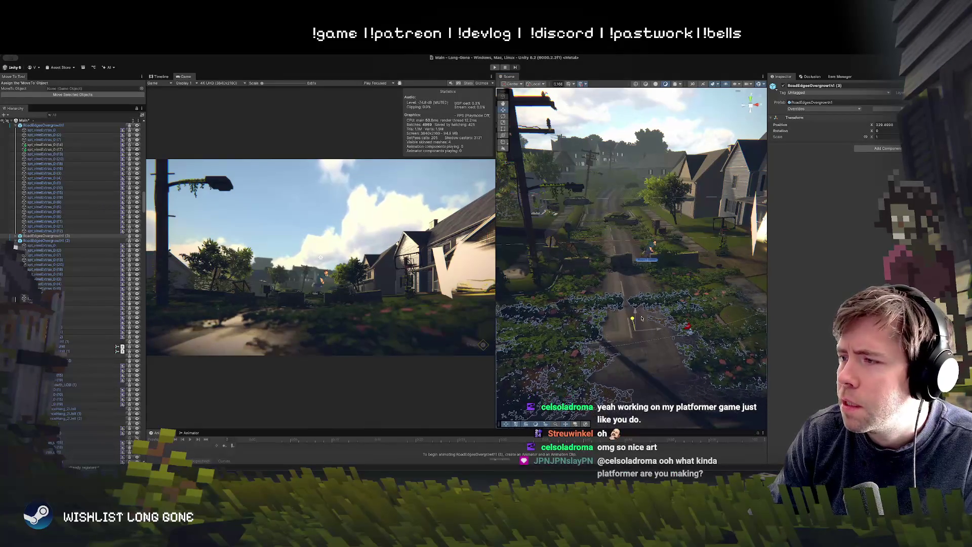
- Delete the vine sprite spt_vineExtras_0 (17) from the copied overgrowth
left_click(645, 301)
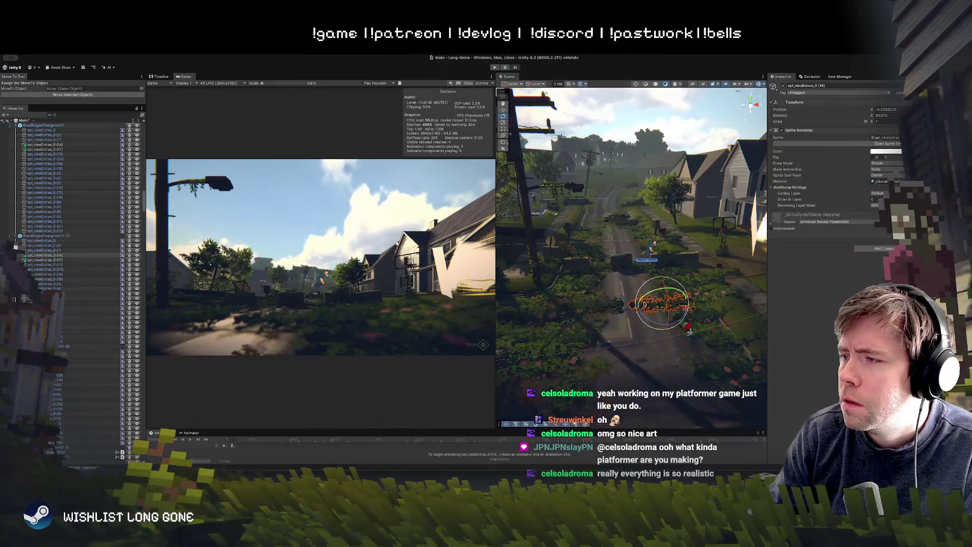
left_click(612, 306)
key("Delete")
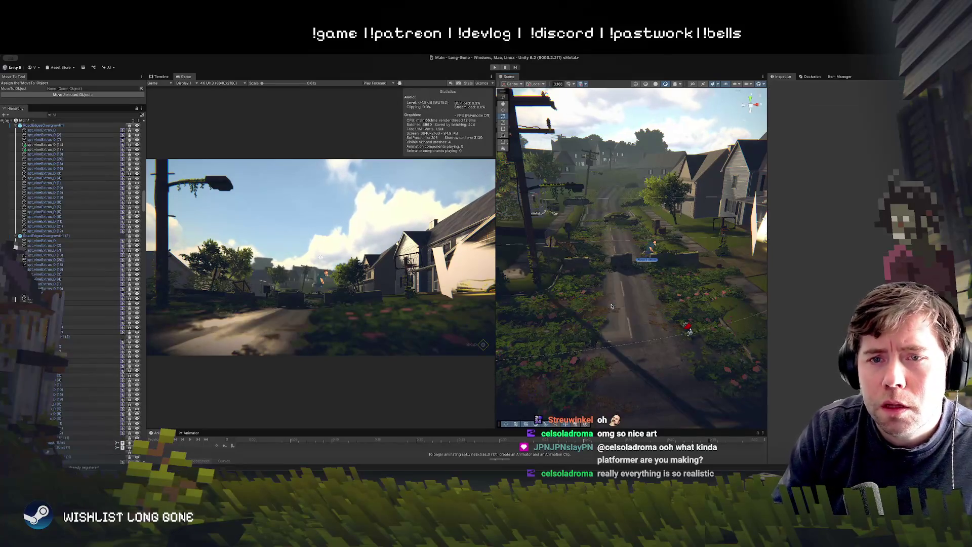
- Bring the Scene view down to street level and dock it into the Game panel group
left_click_drag(666, 345, 654, 332)
left_click_drag(656, 331, 580, 193)
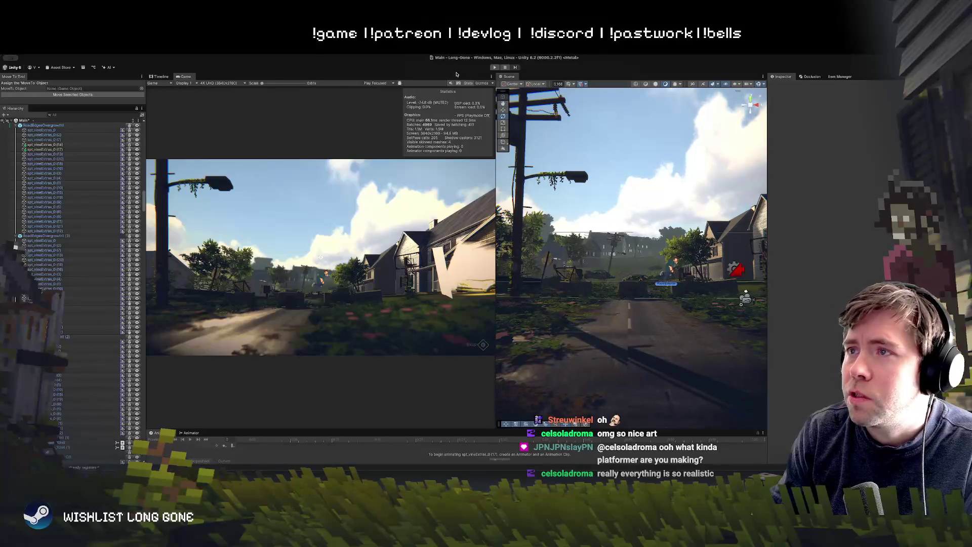
left_click_drag(497, 76, 188, 77)
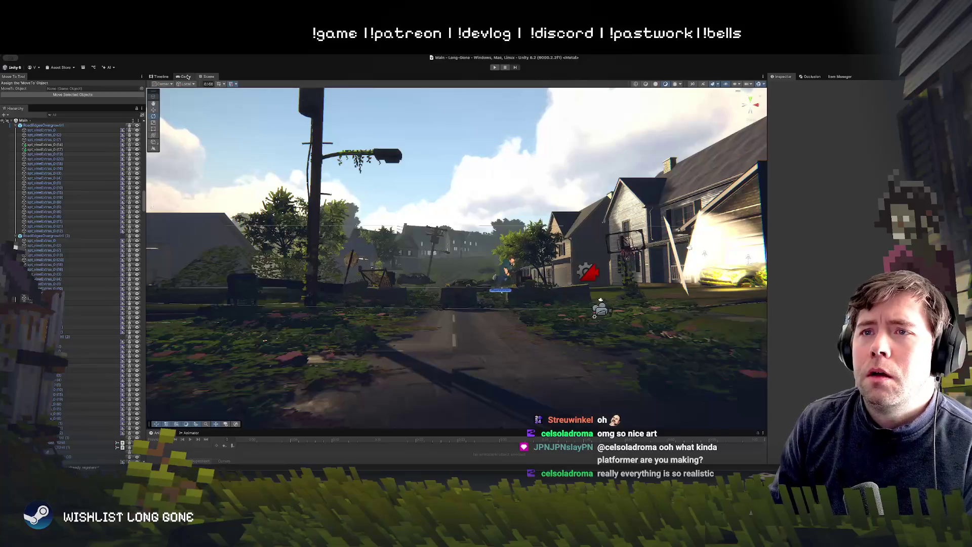
- Switch to the Game view and enter Play mode again
left_click(185, 77)
left_click(494, 67)
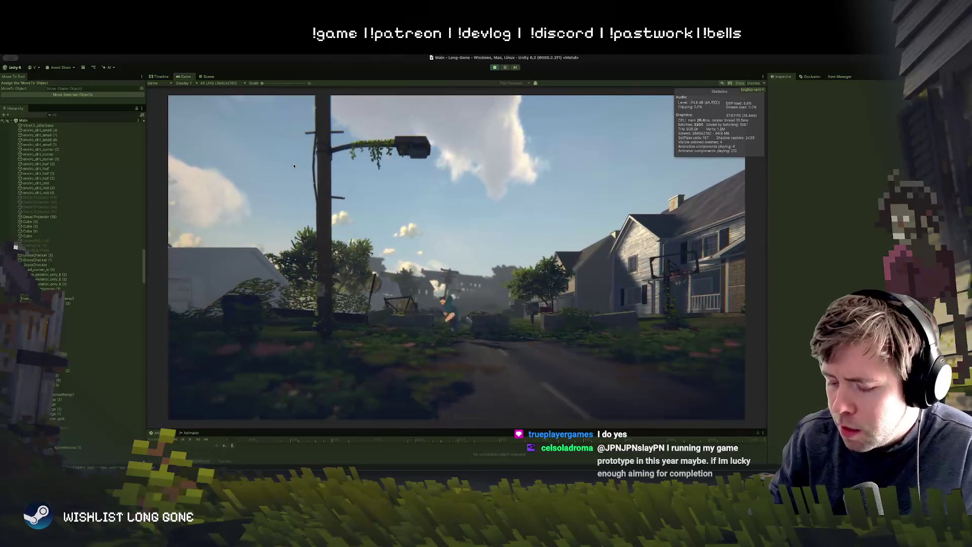
- Scroll the Hierarchy up to the Cameras group while the intro camera plays
scroll(112, 179, "up", 10)
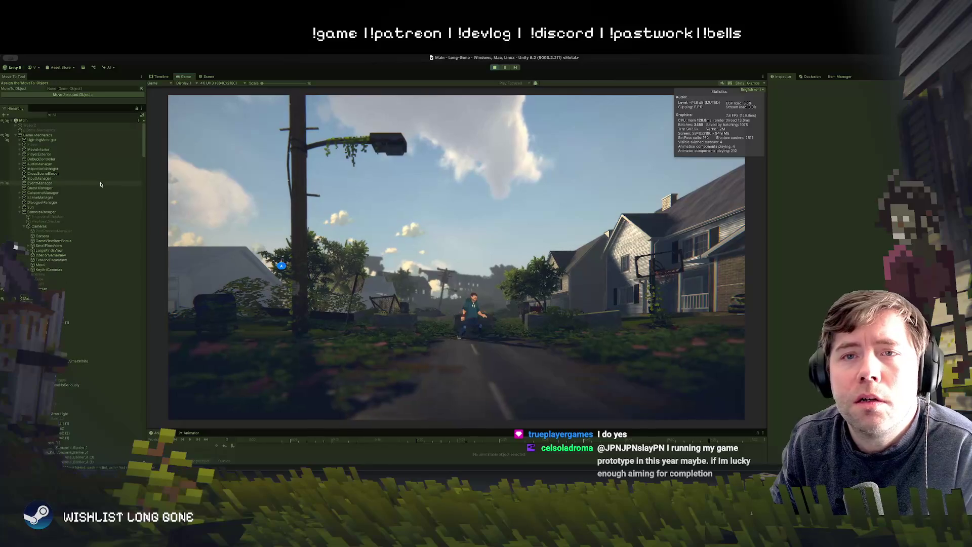